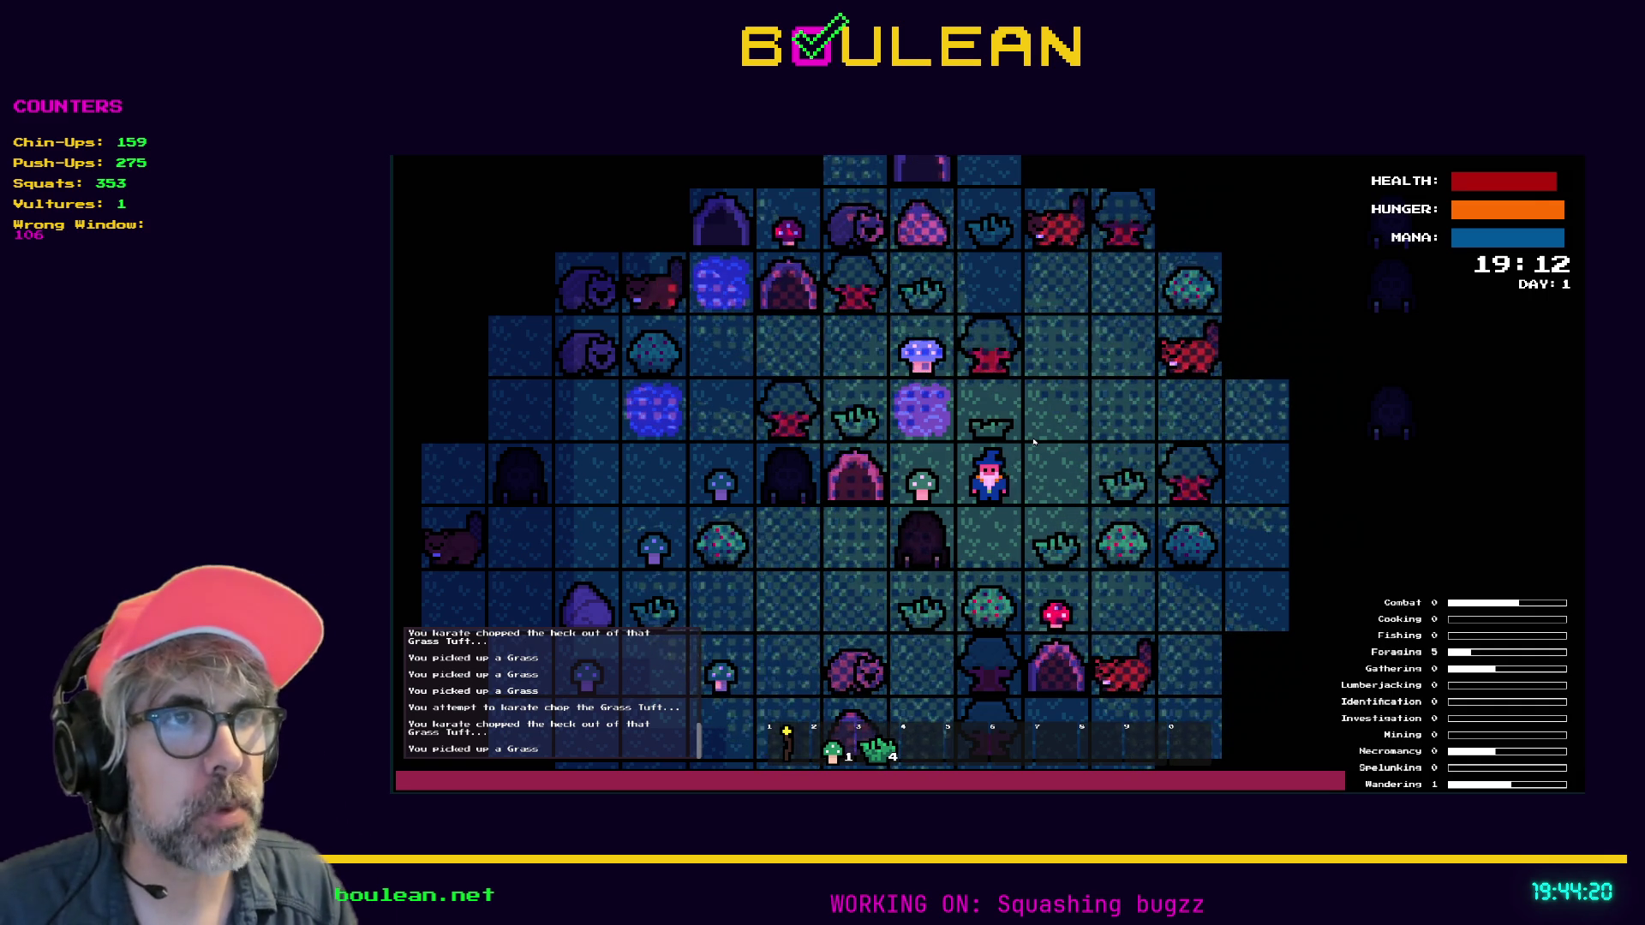
Chop and collect the Green Mushrooms to the left and above the wizard
key(Left)
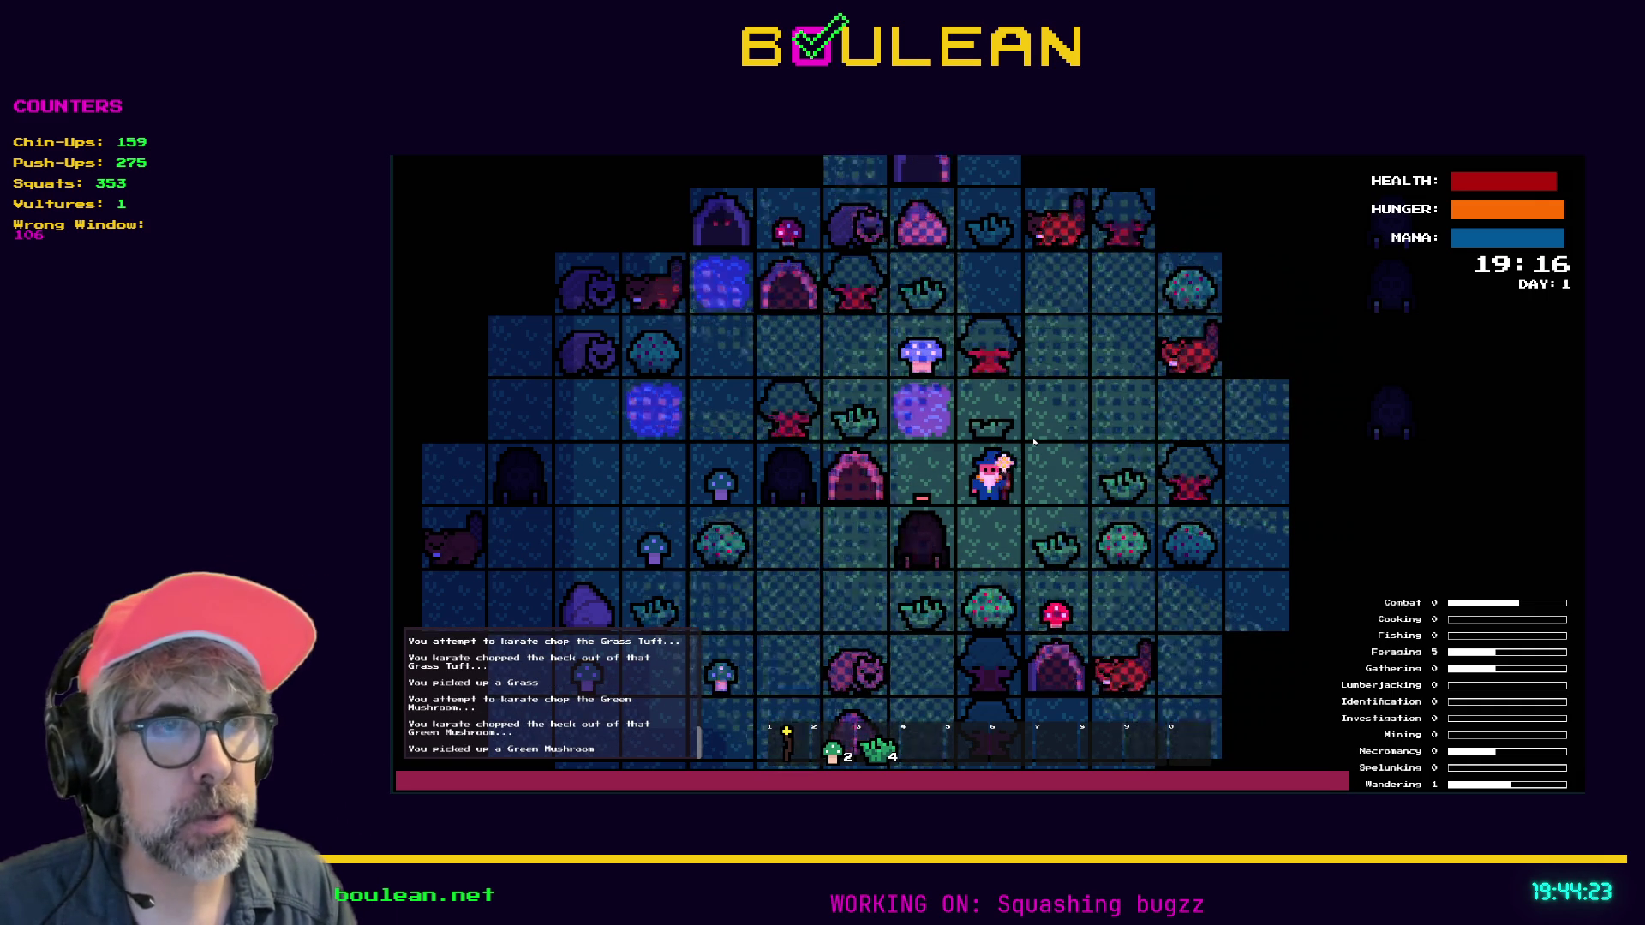
key(Up)
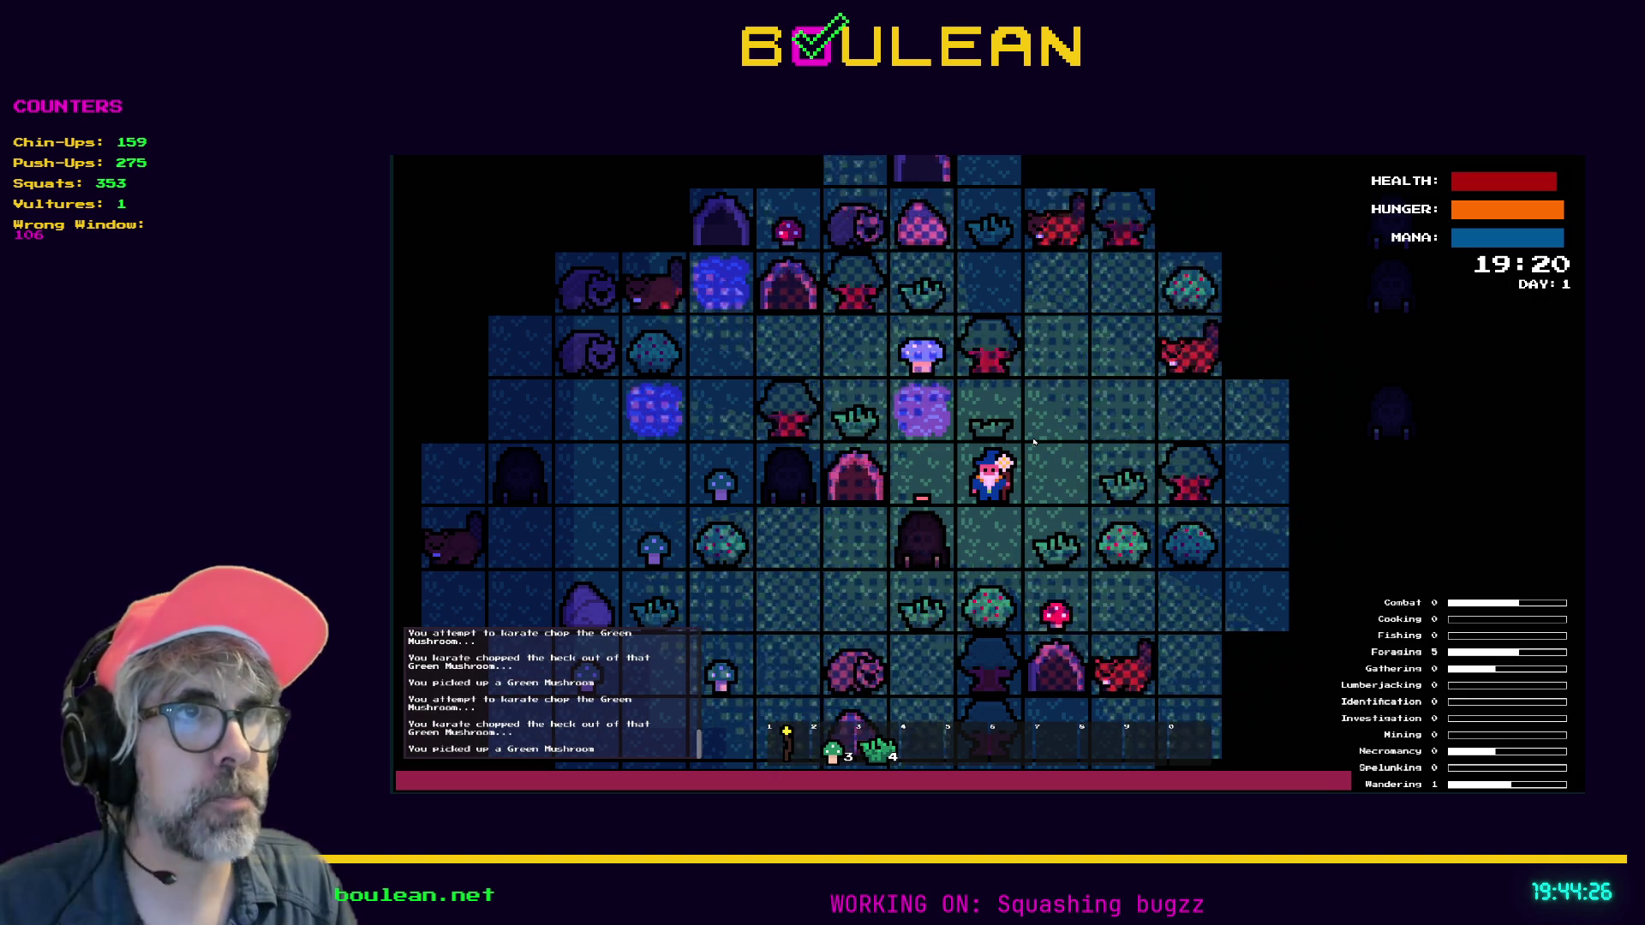
key(Up)
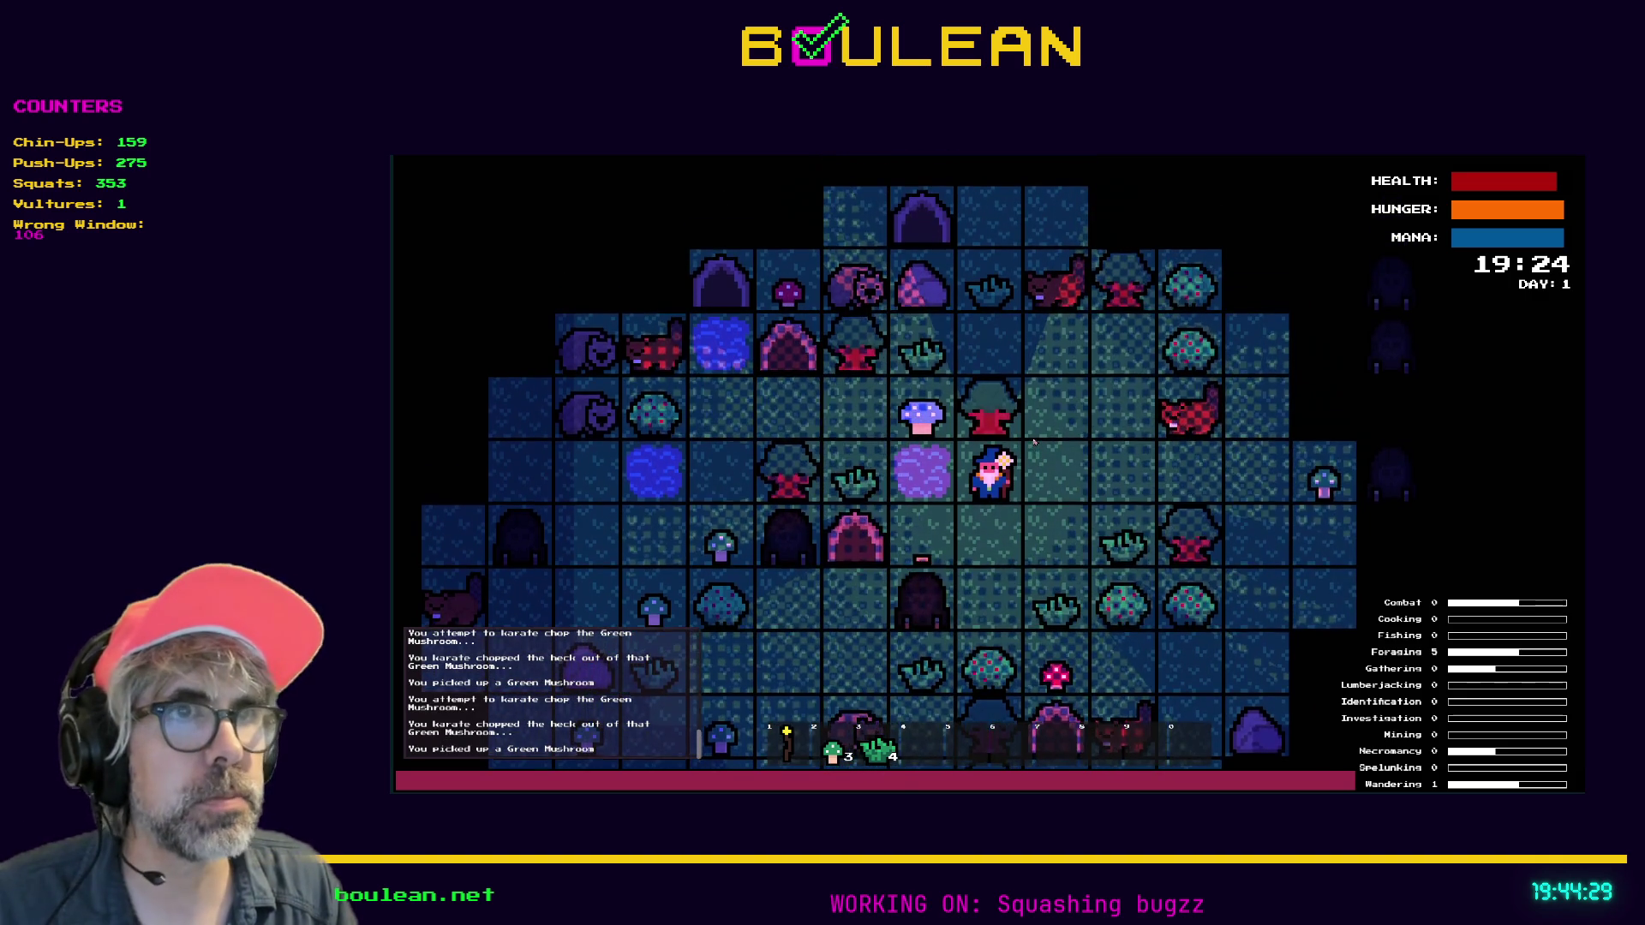
Harvest the Berry Bush below repeatedly until the wizard holds 9 Berries
key(Down)
key(Down)
key(Down)
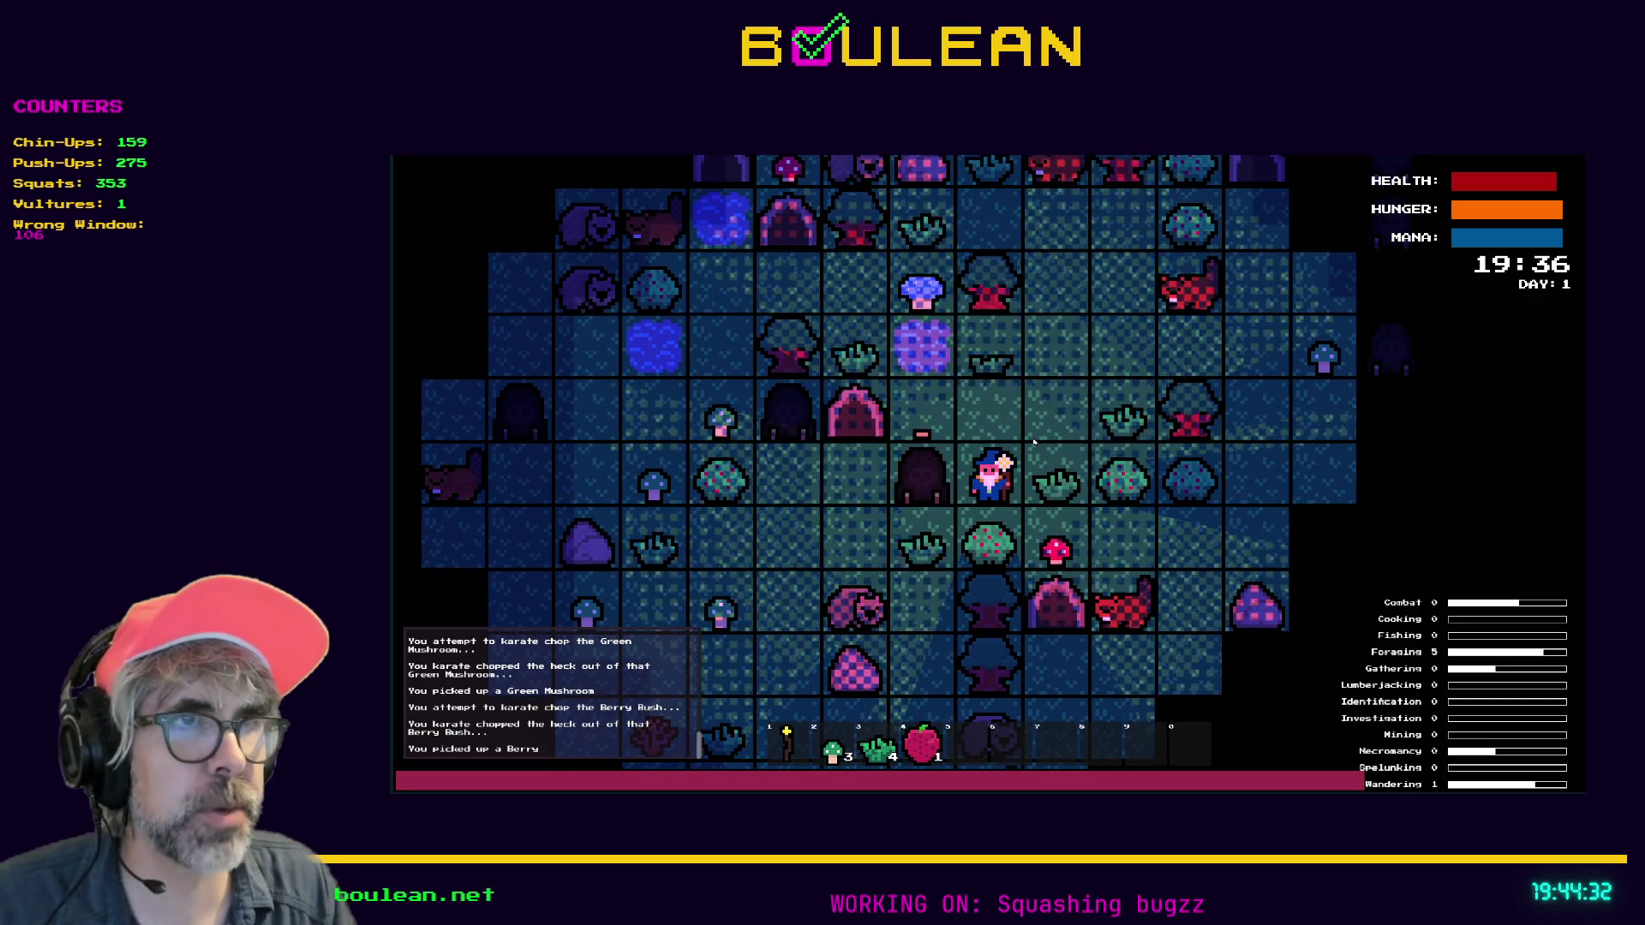
key(Down)
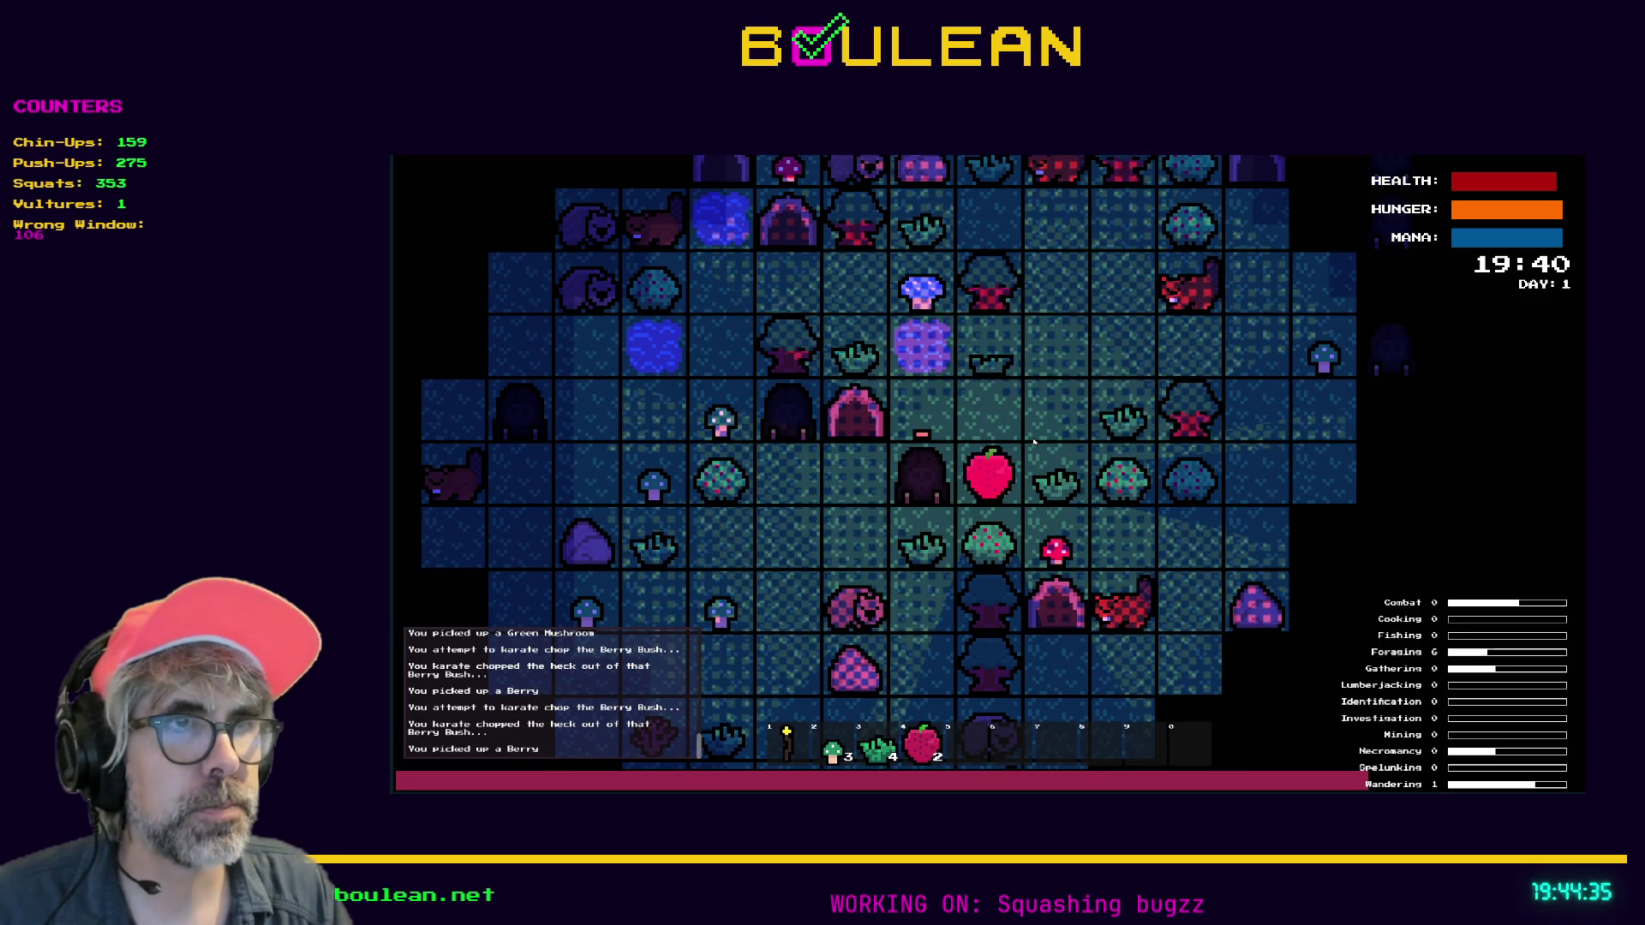
key(Down)
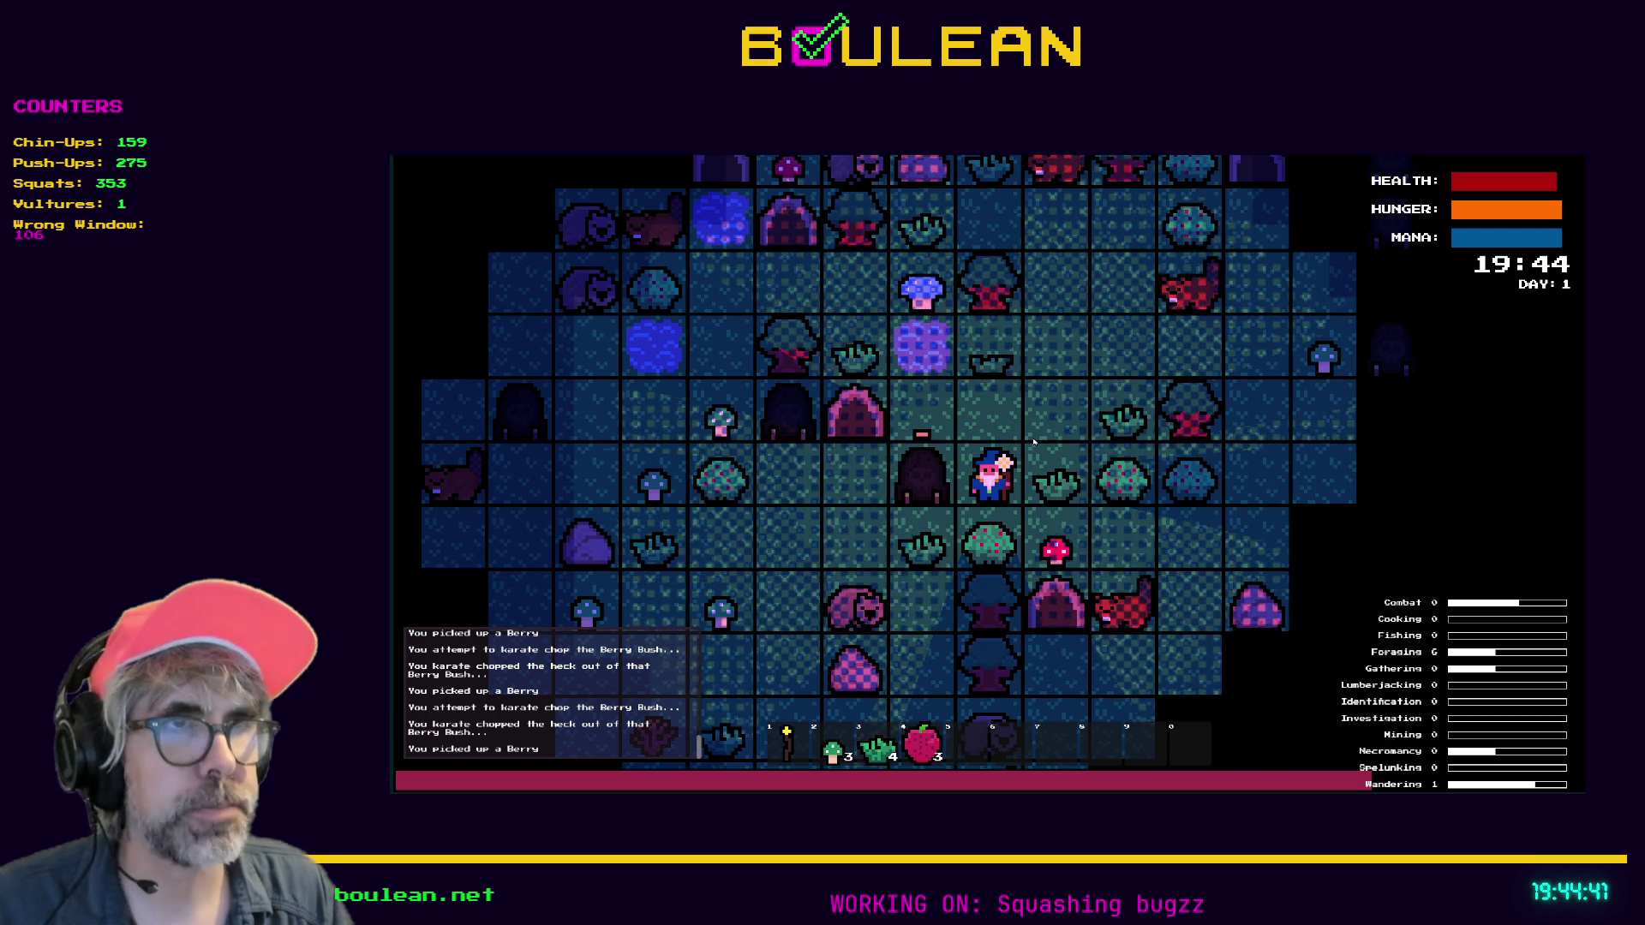
key(Down)
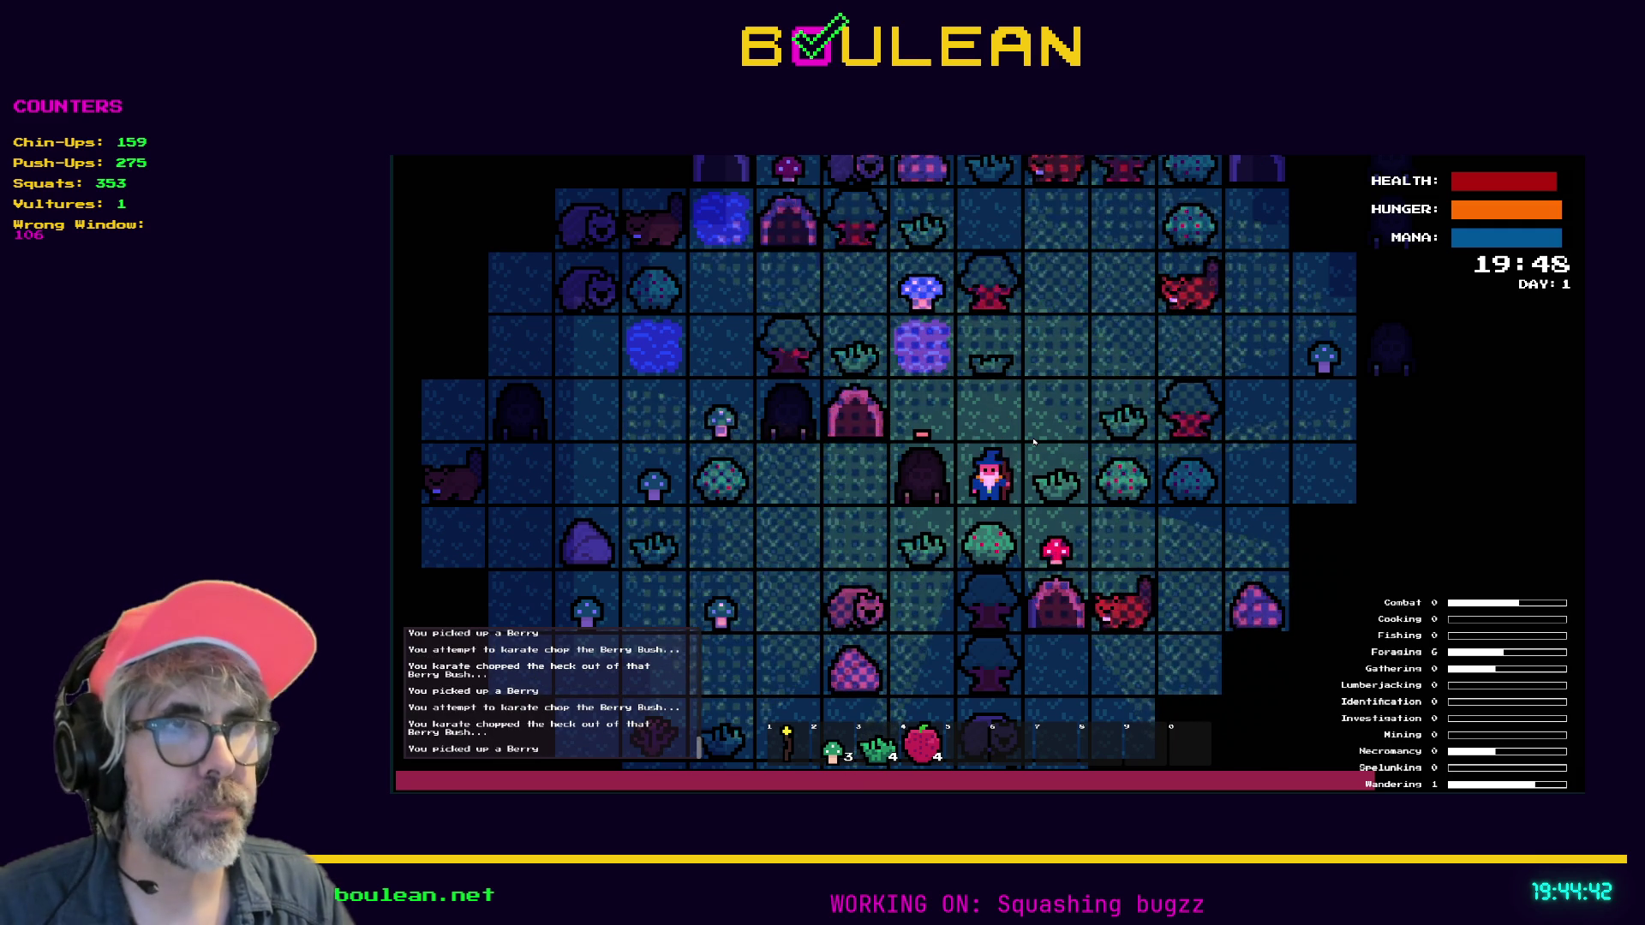
key(Down)
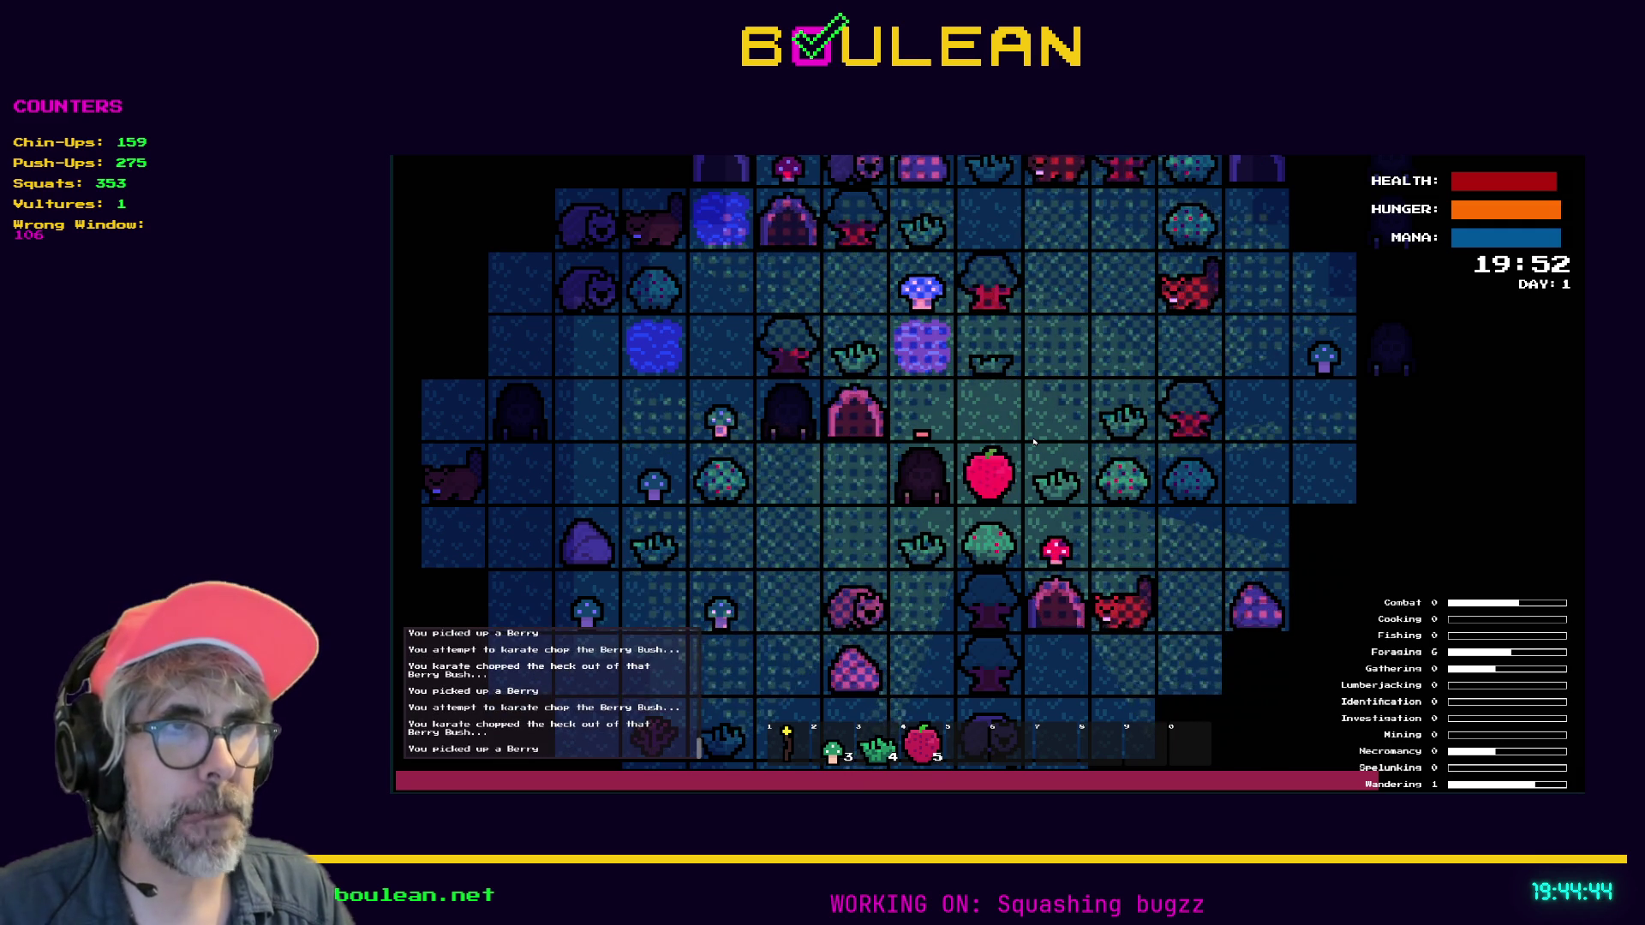
key(Down)
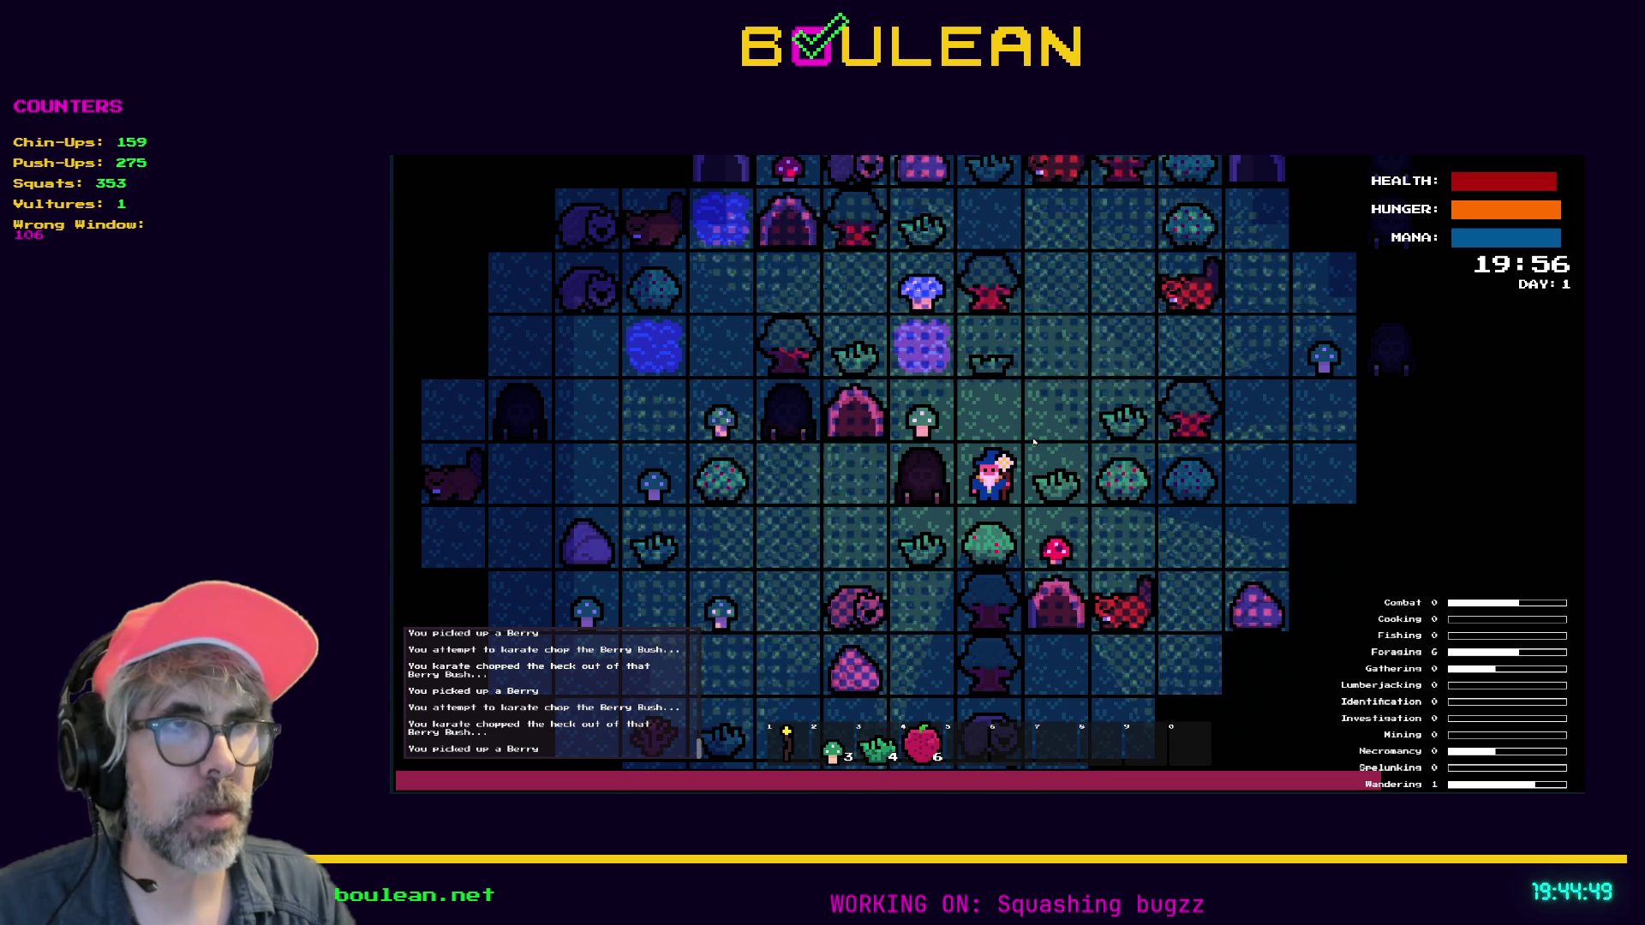
key(Down)
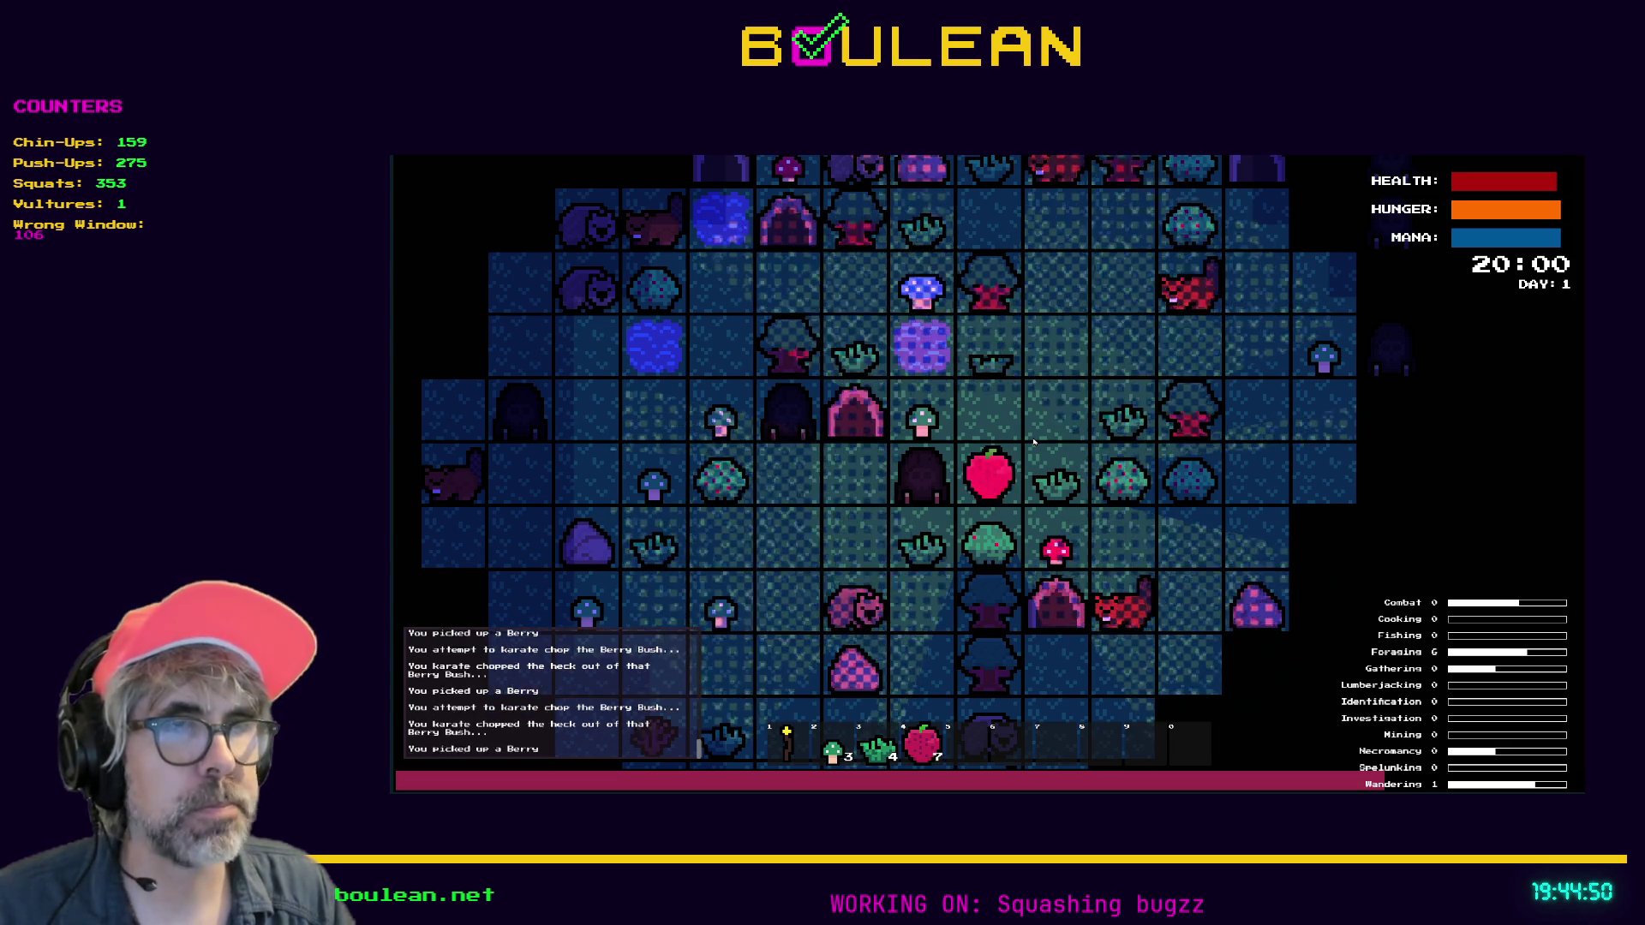
key(Down)
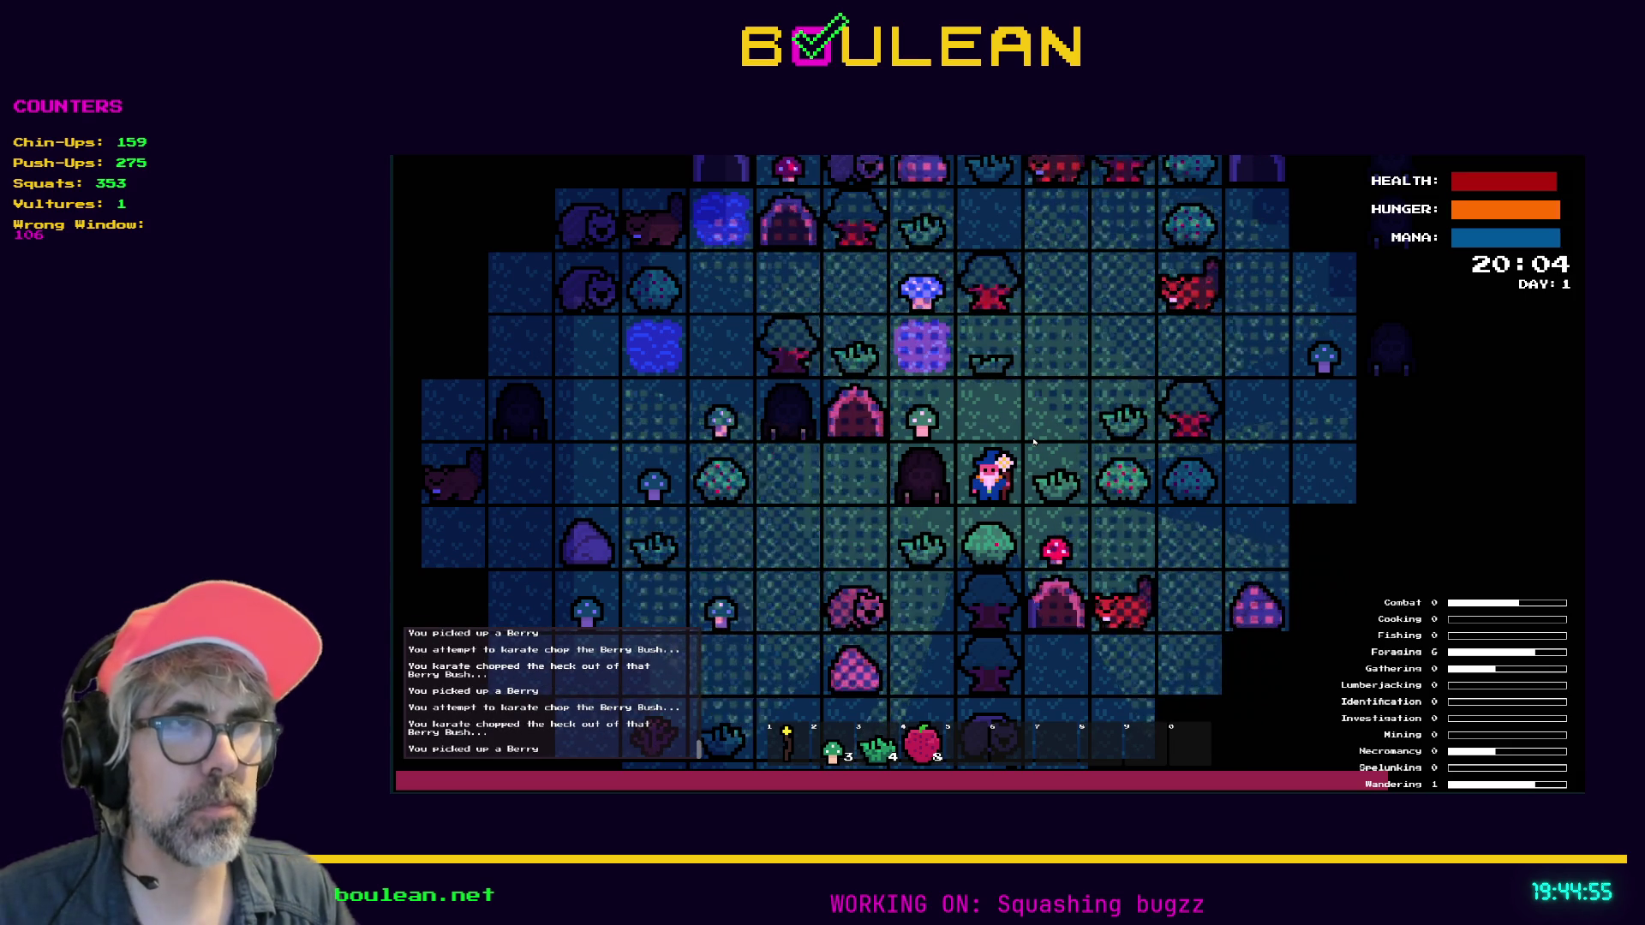
key(Down)
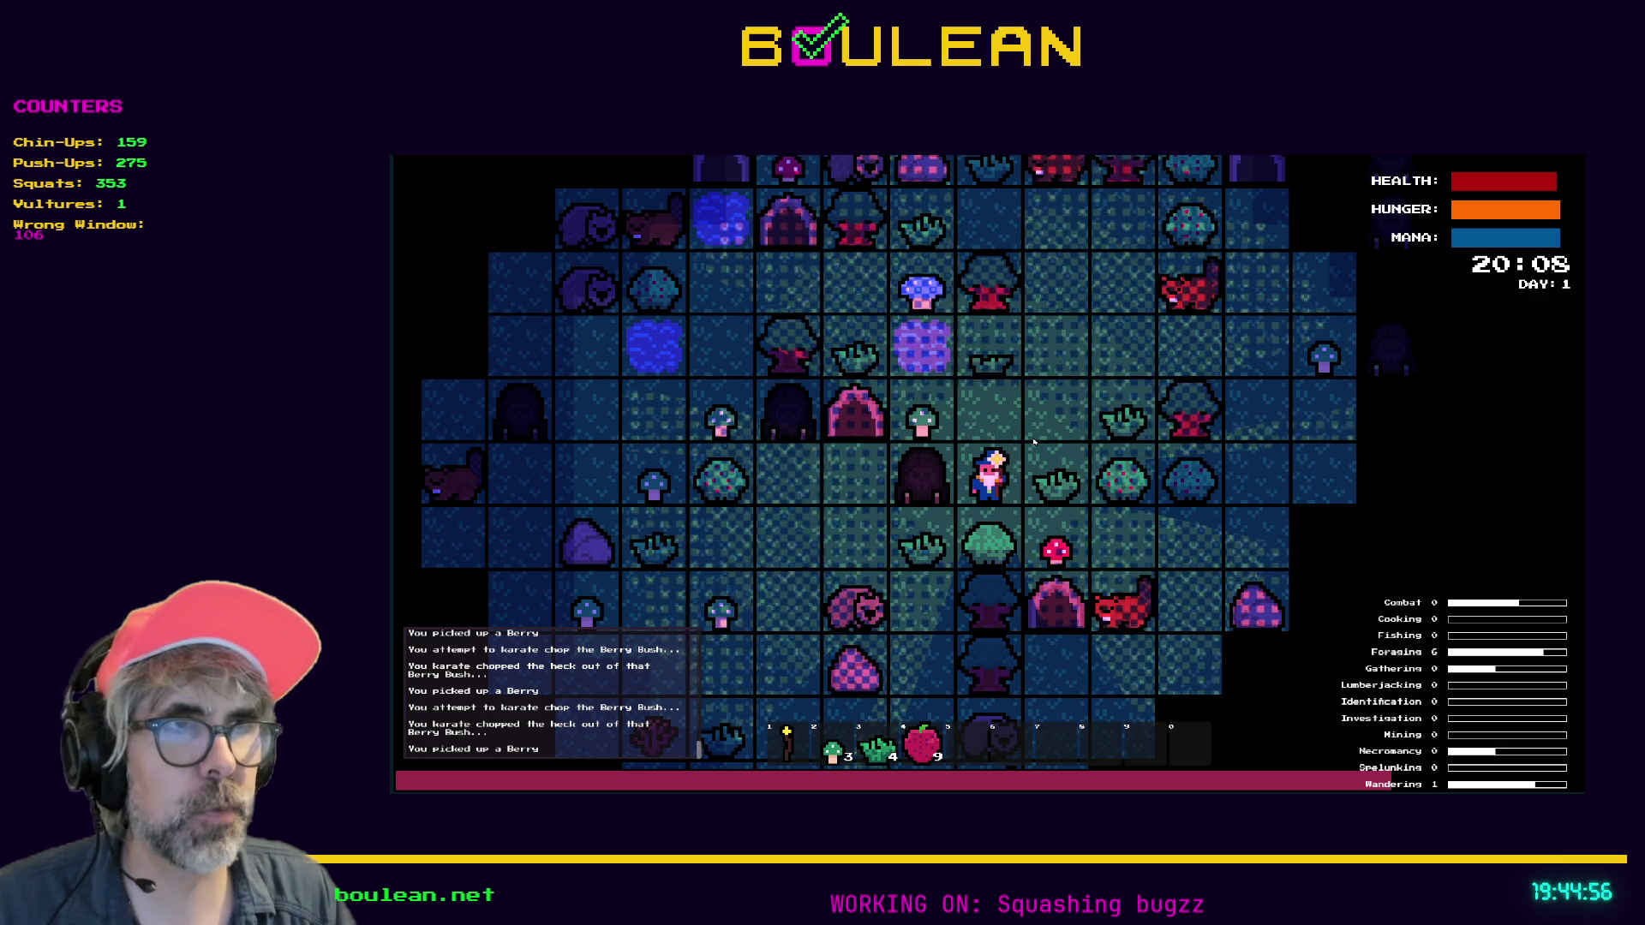
Test interacting south on the emptied bush tile, then stop the game with F8
key(Down)
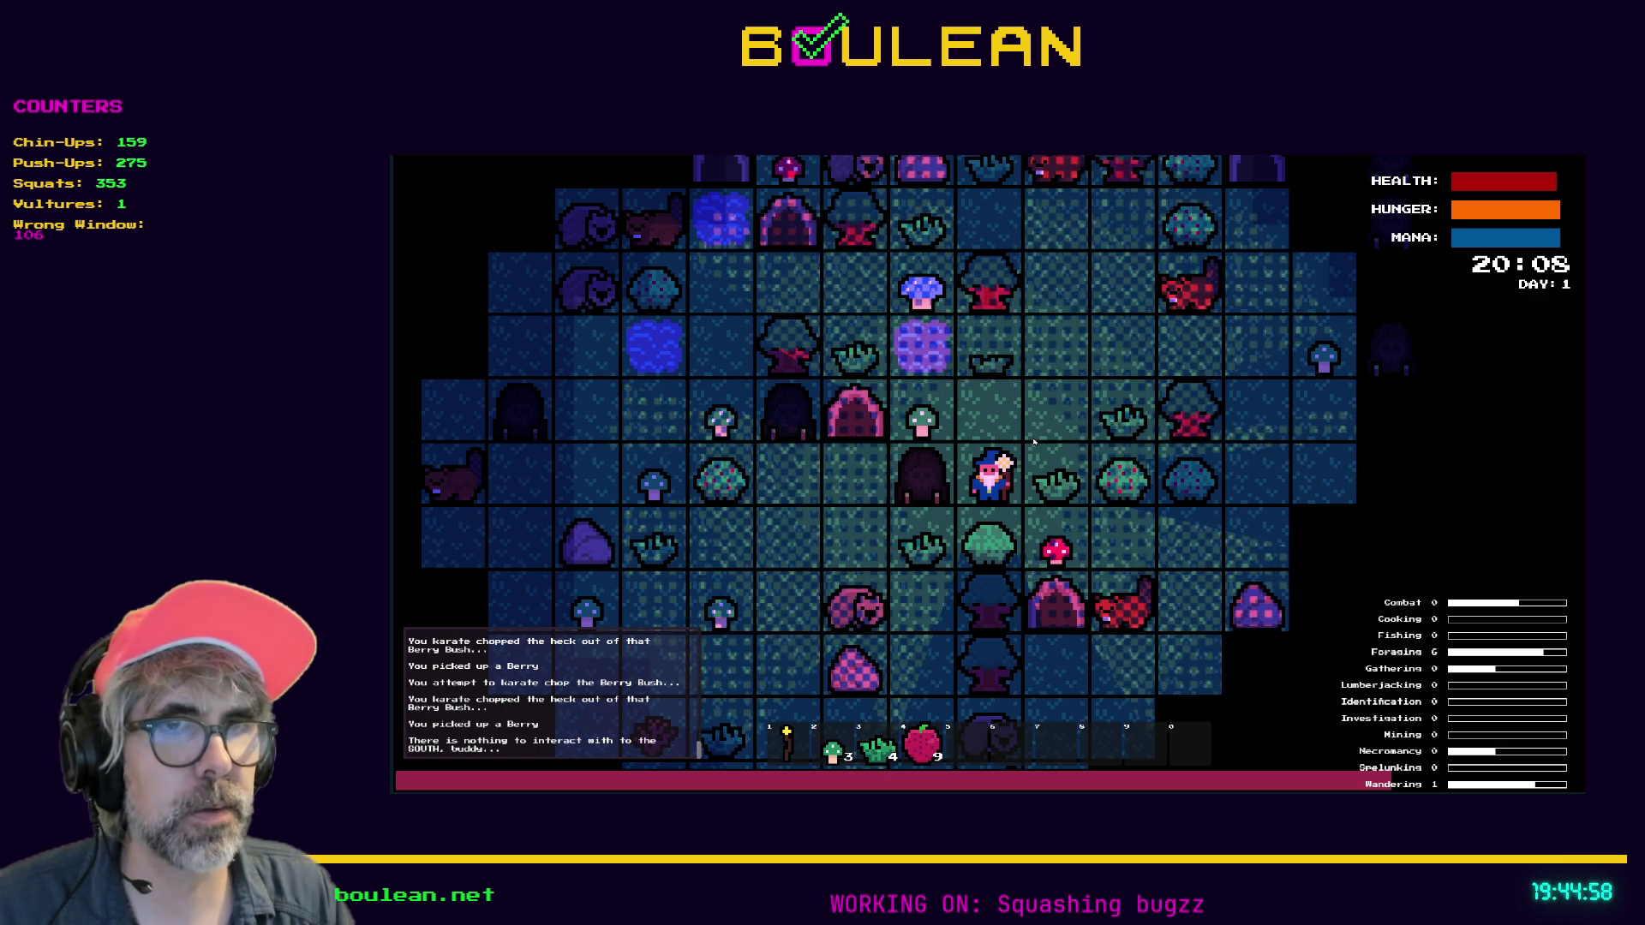
key(Down)
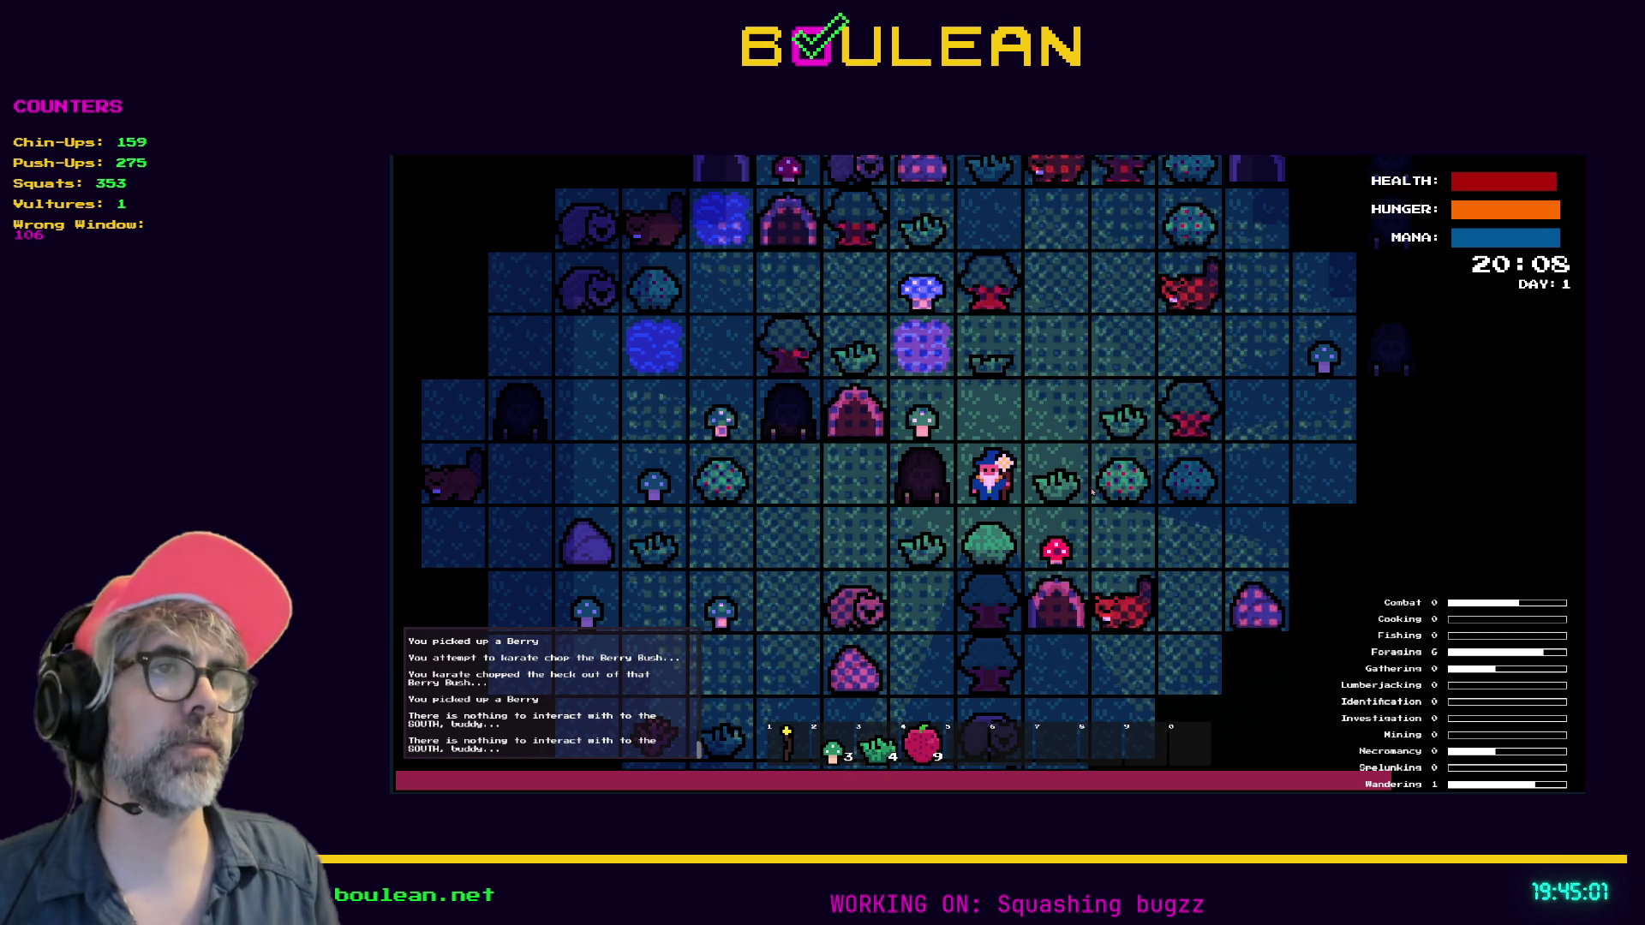
key(F8)
Restore the side panels and filter the Scene dock for 'berry'
click(595, 450)
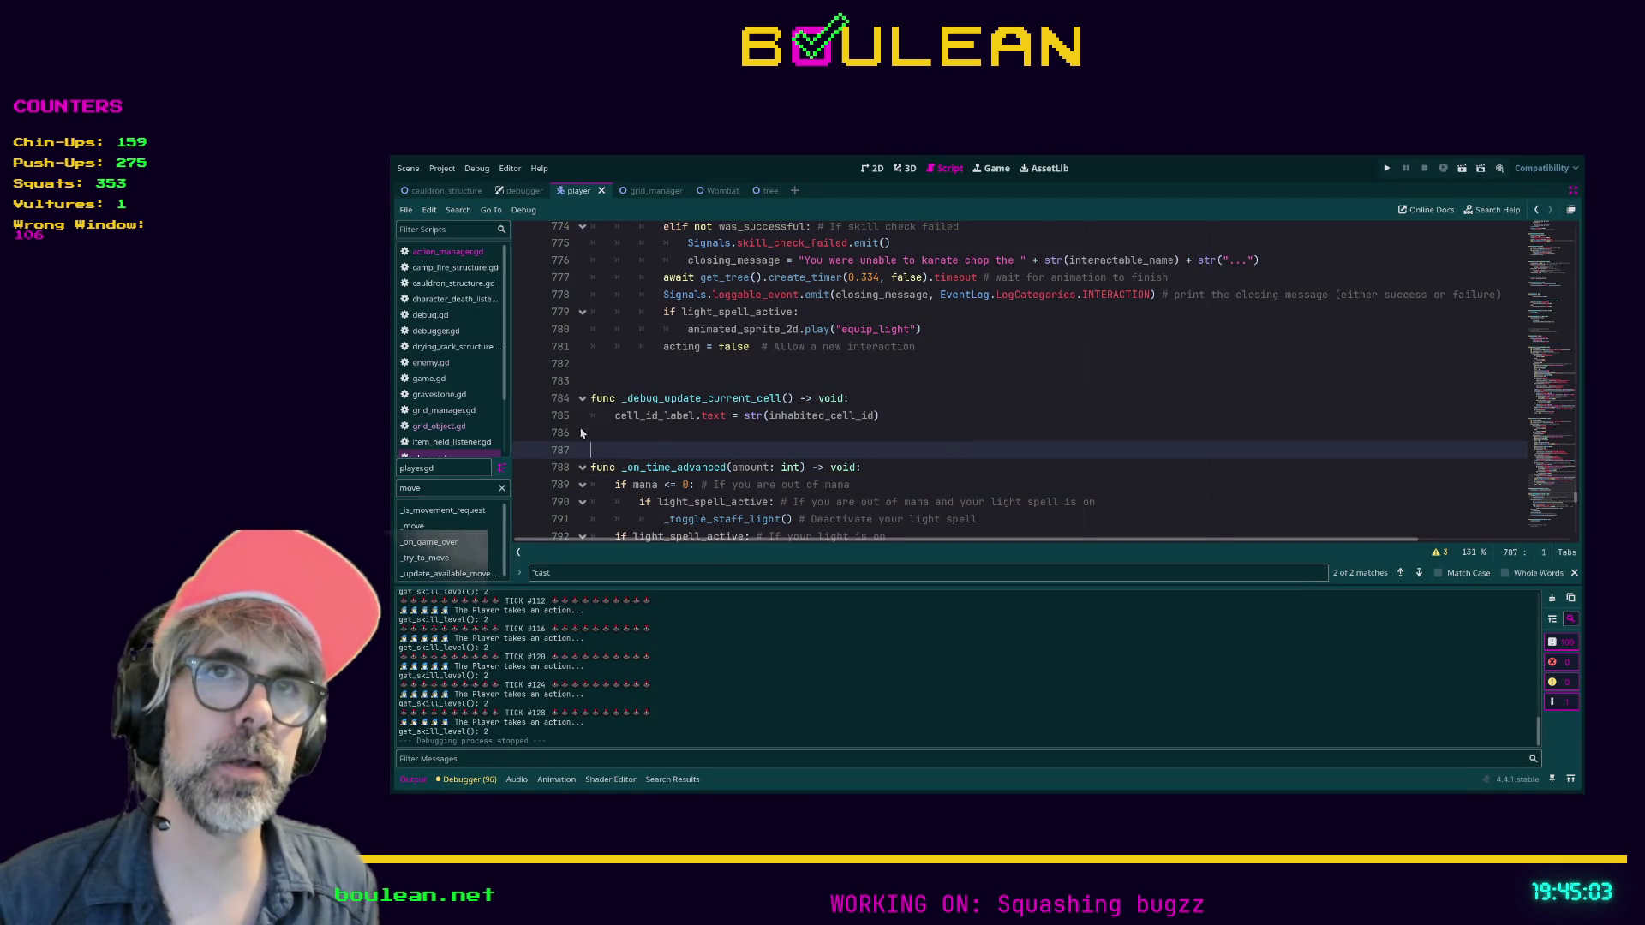
key(ctrl+shift+F11)
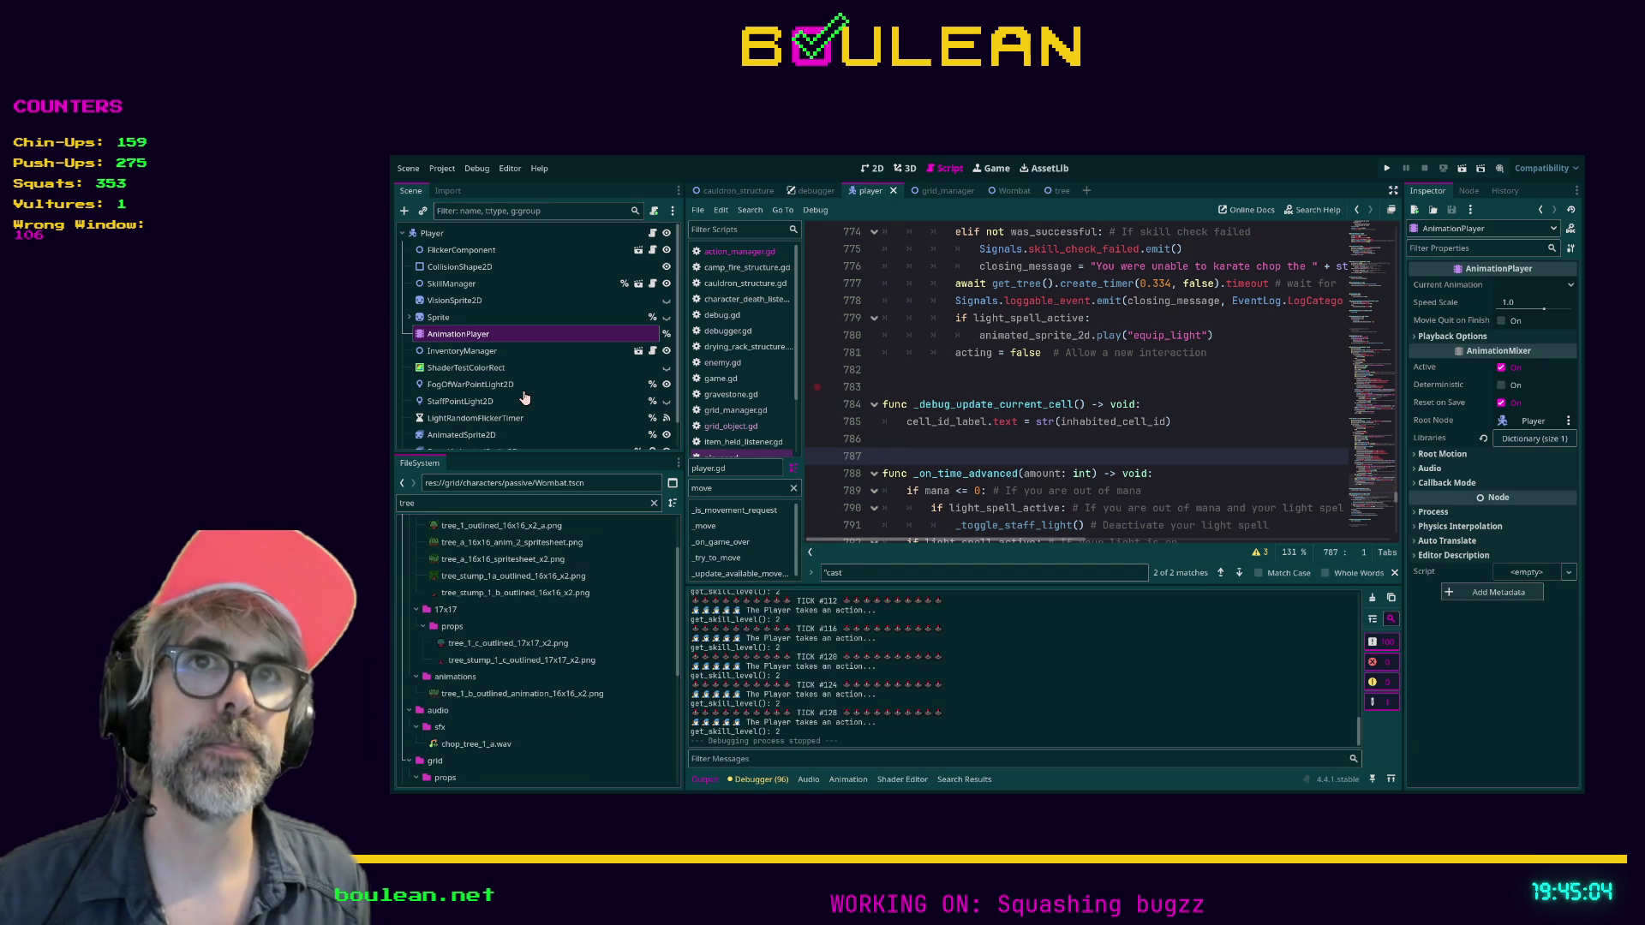
click(532, 210)
text(berry)
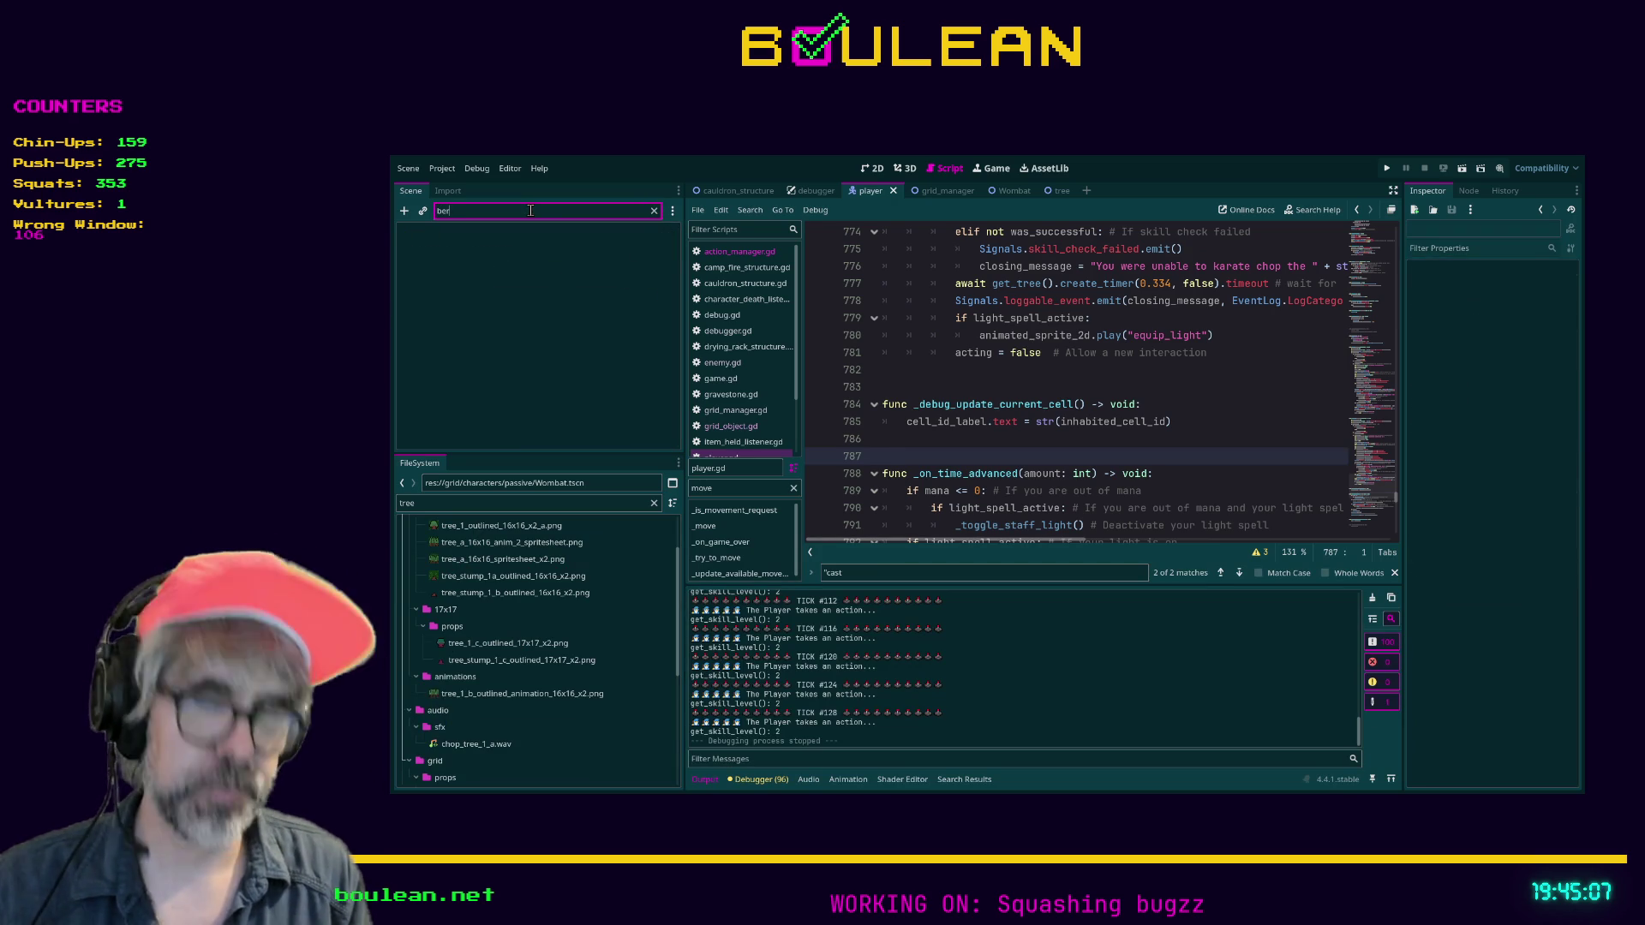
Clear the Scene dock filter and bring up the BerryTile scene
key(ctrl+a)
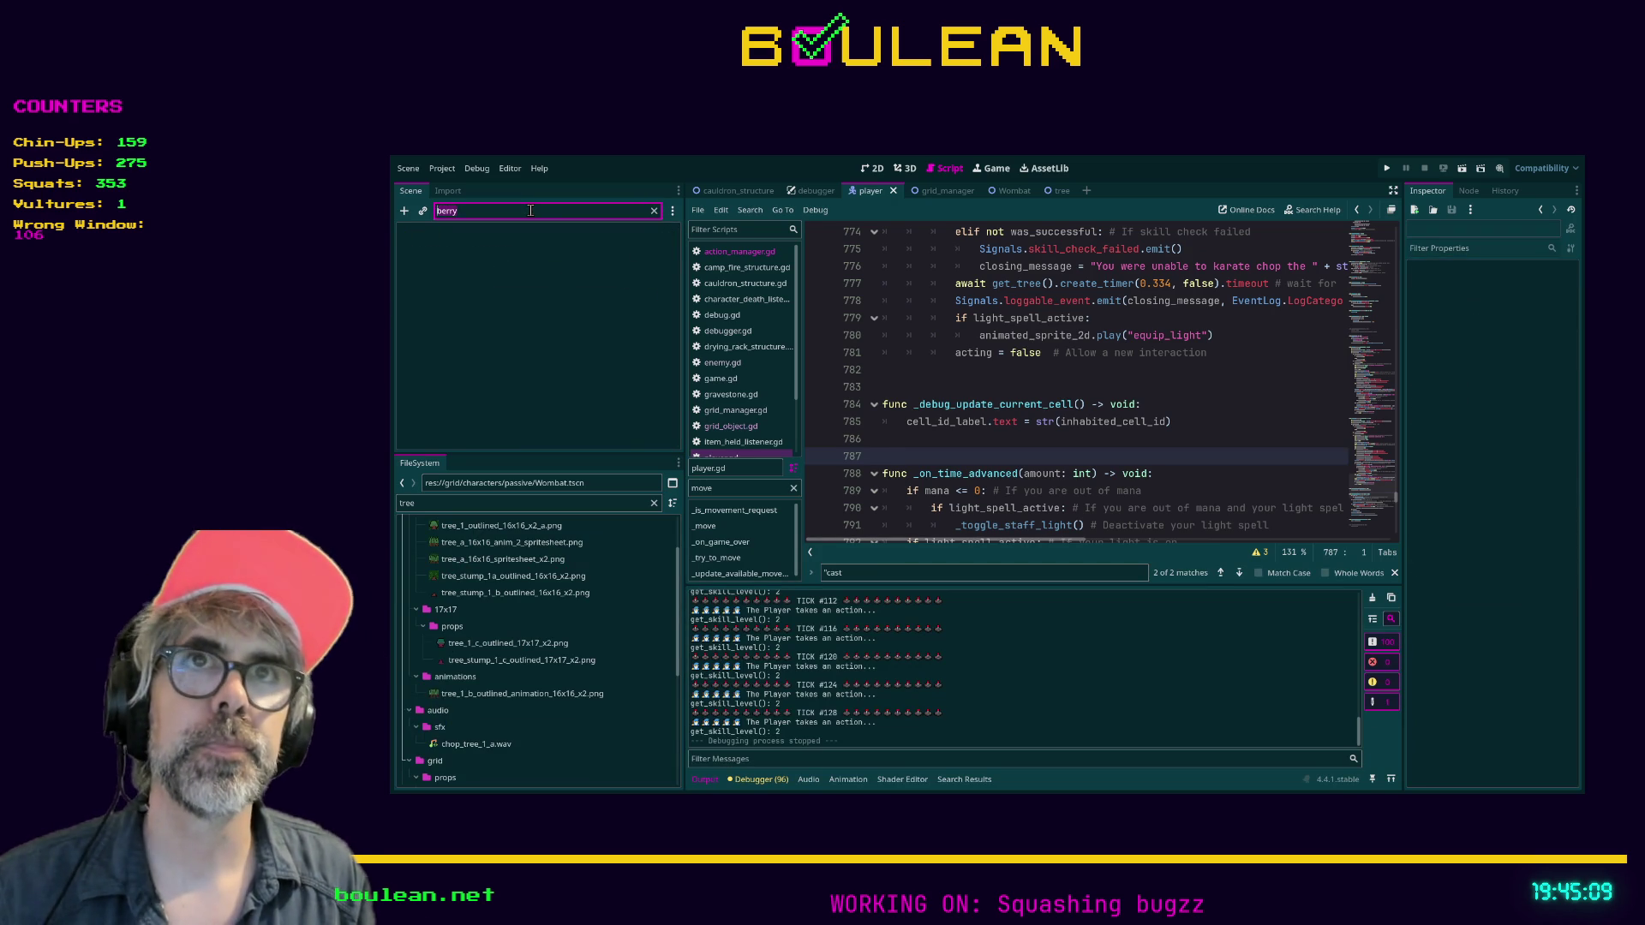
key(BackSpace)
click(963, 373)
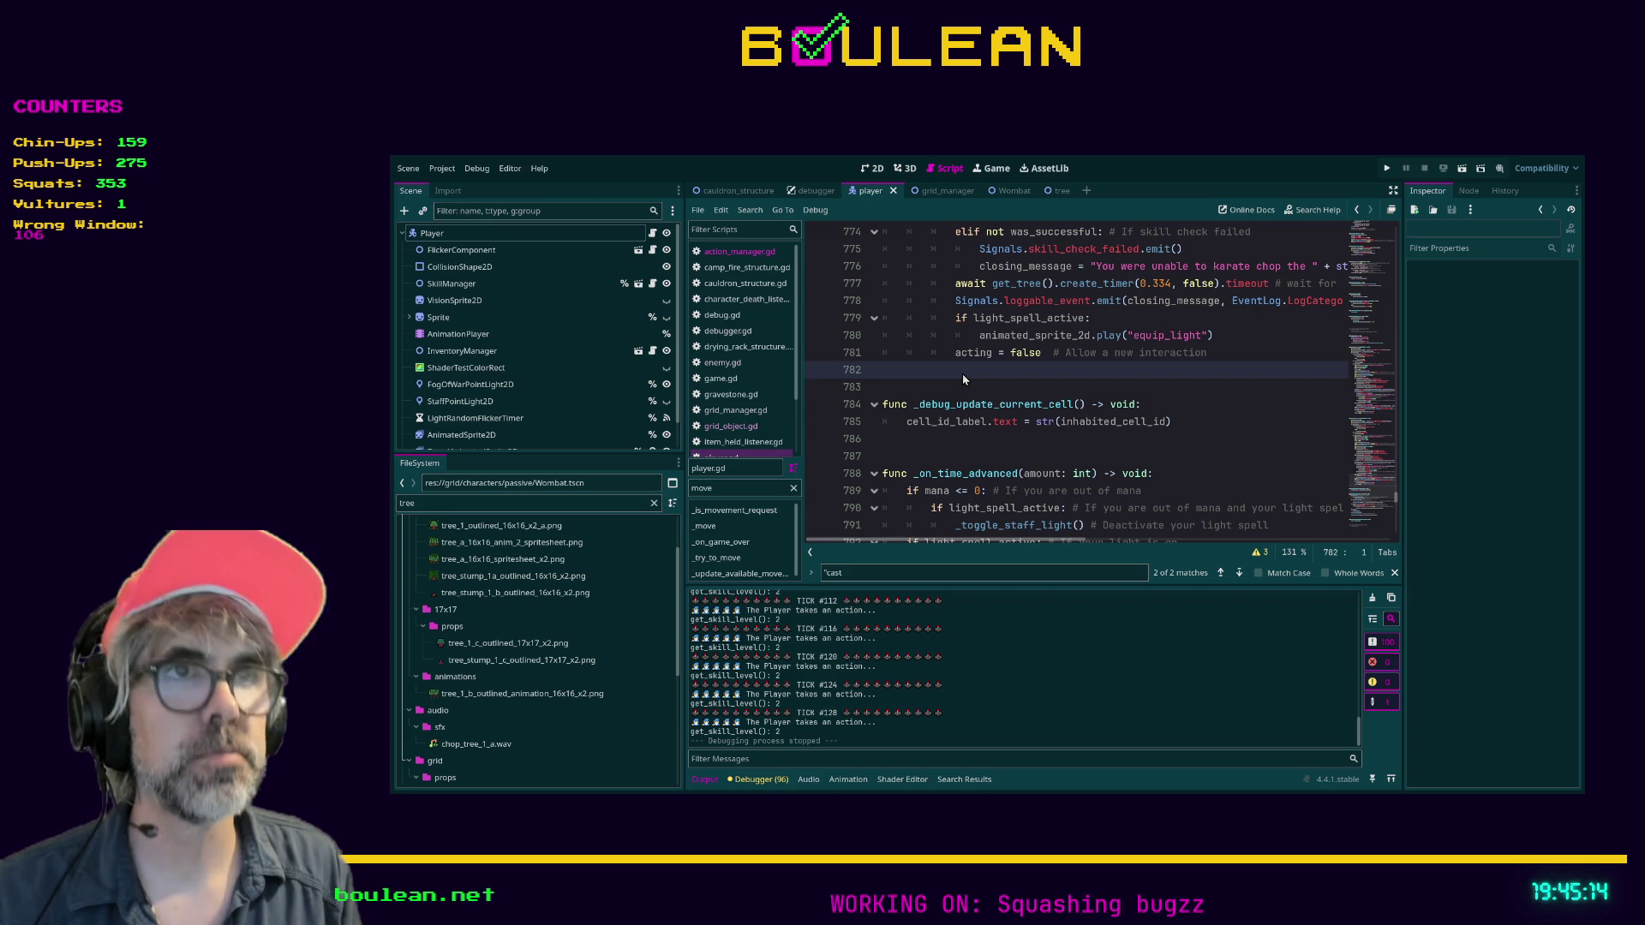
key(ctrl+Tab)
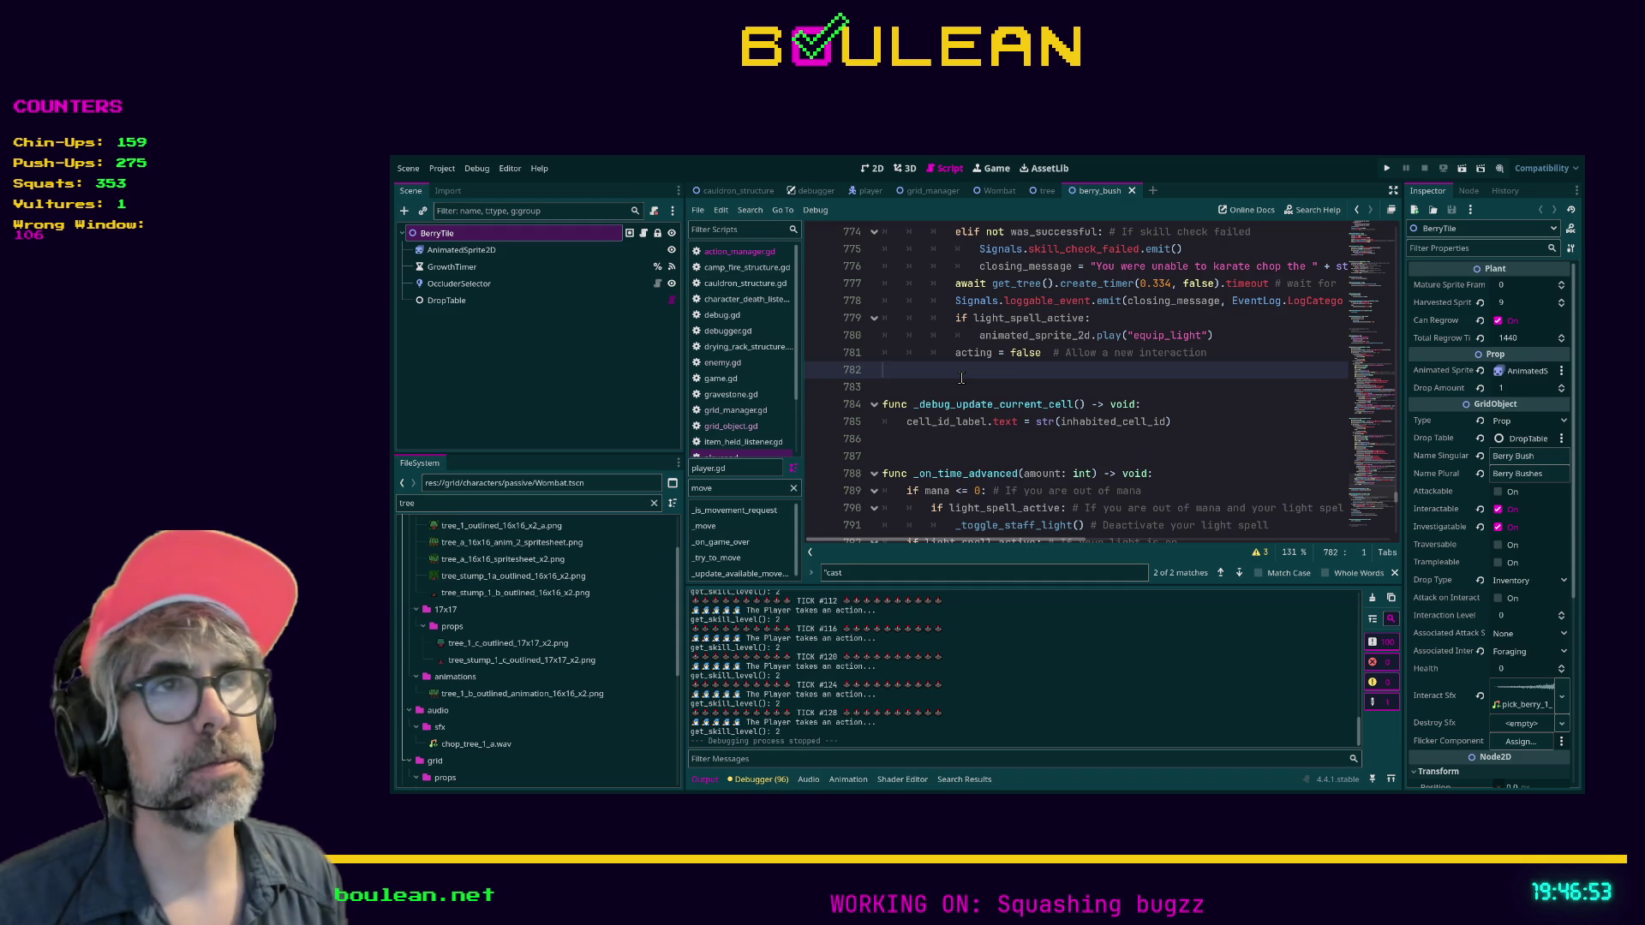
Scroll up through berry_bush.gd and run the project again with F5
scroll(962, 378, up, 2)
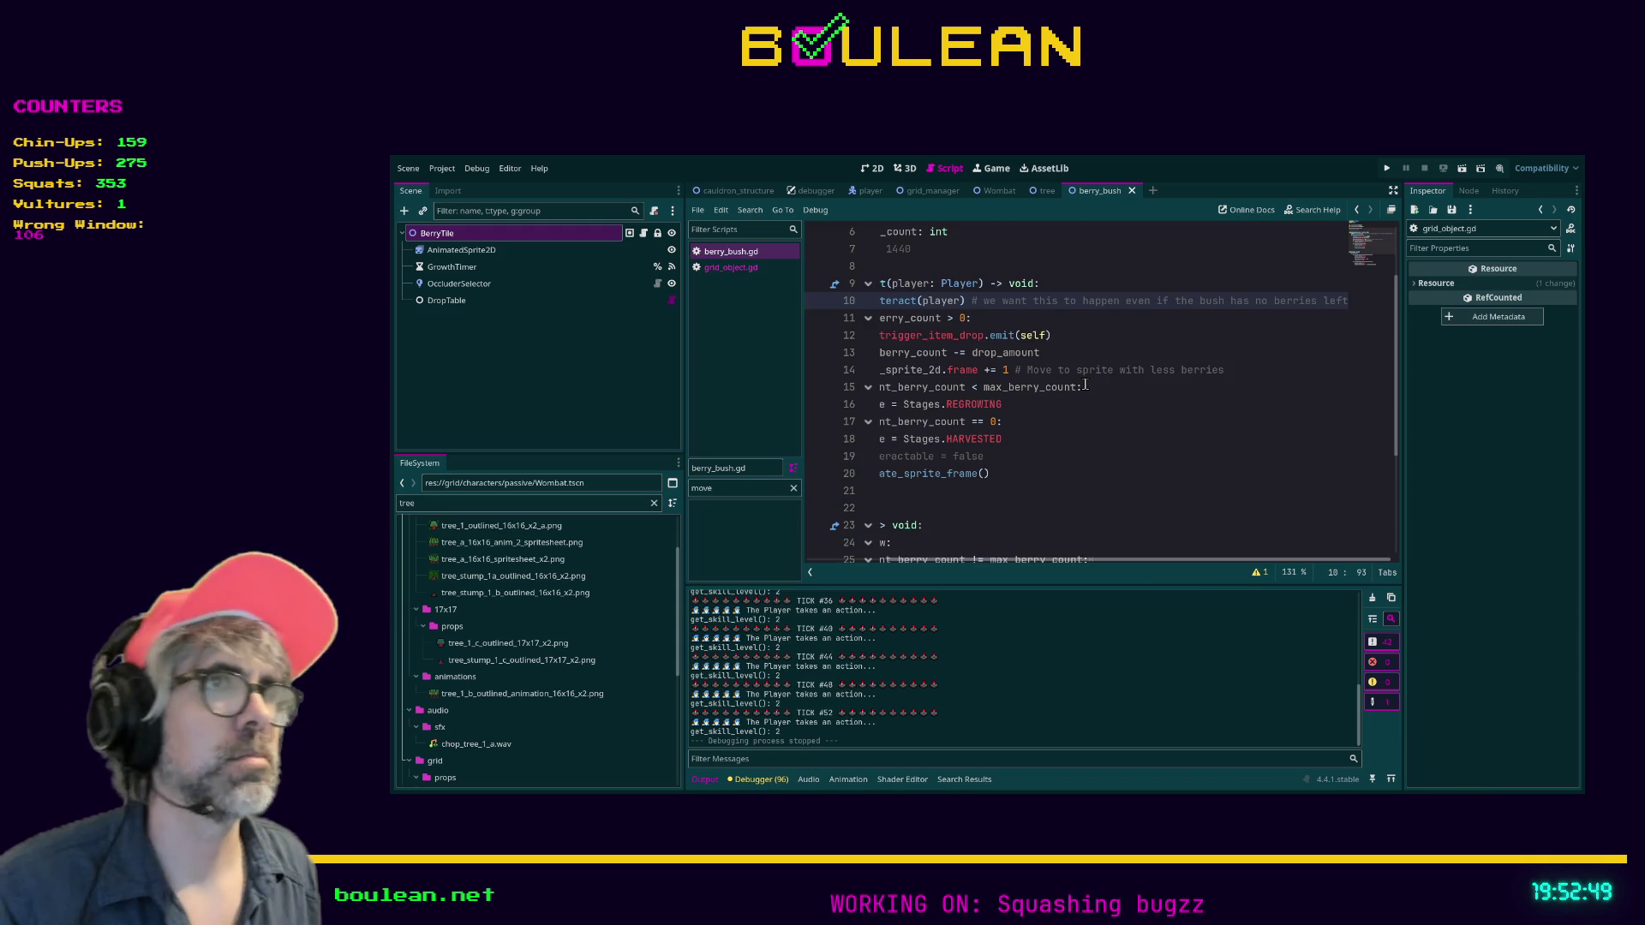
key(F5)
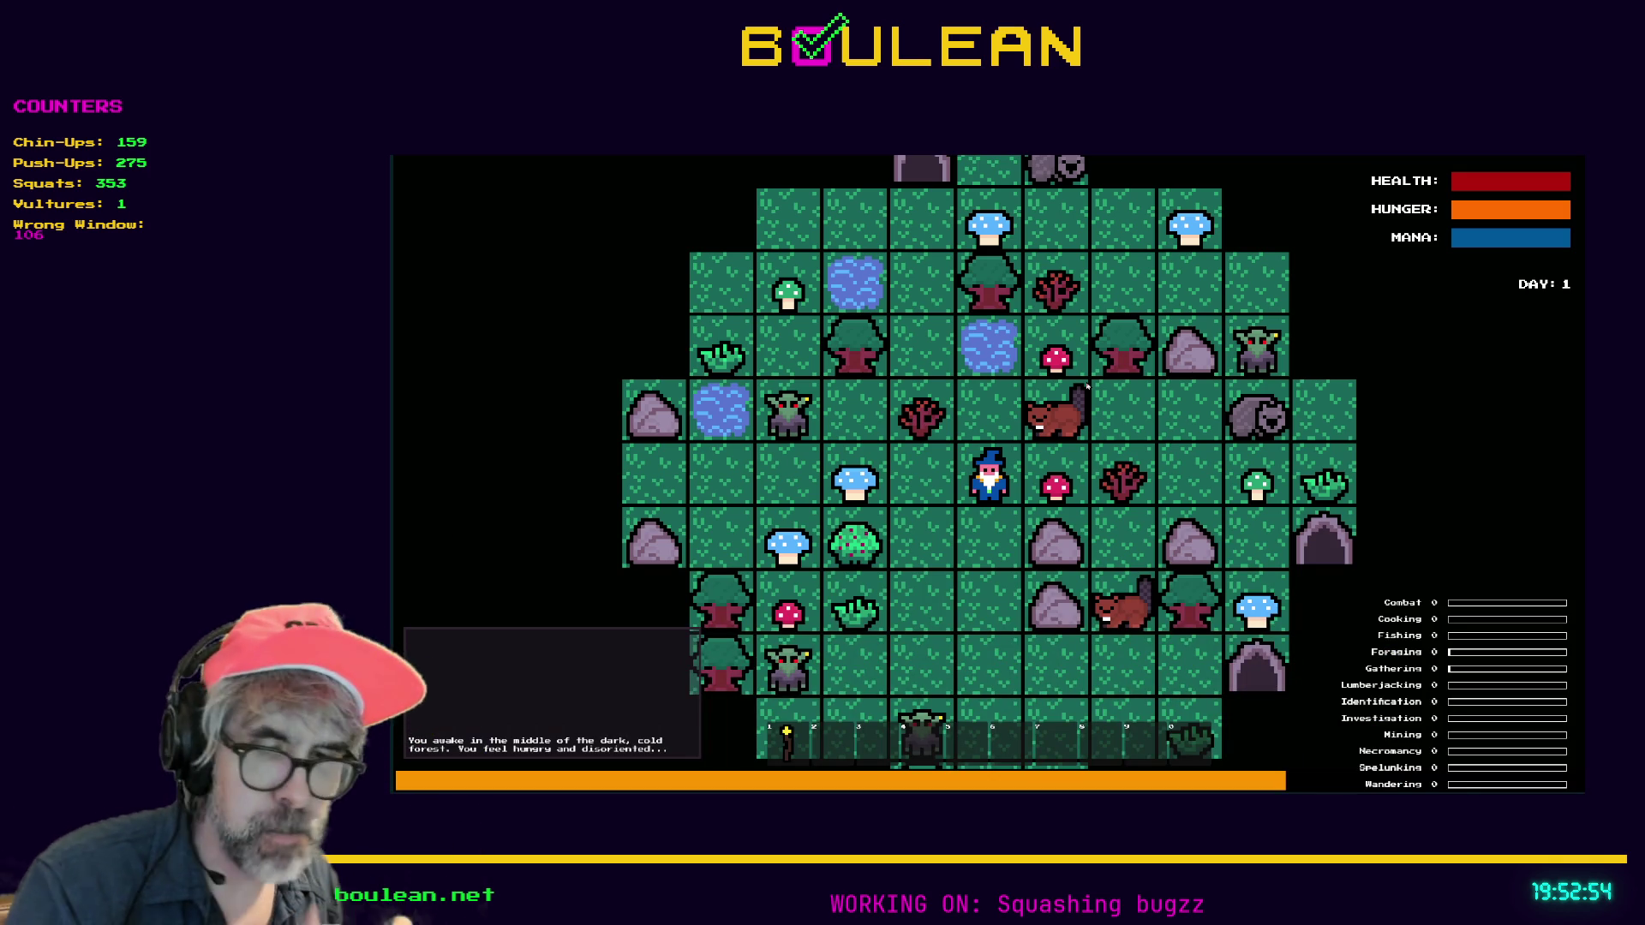
Move beside the berry bush, chop it, and smite all goblins from the debug panel
key(Down)
key(Left)
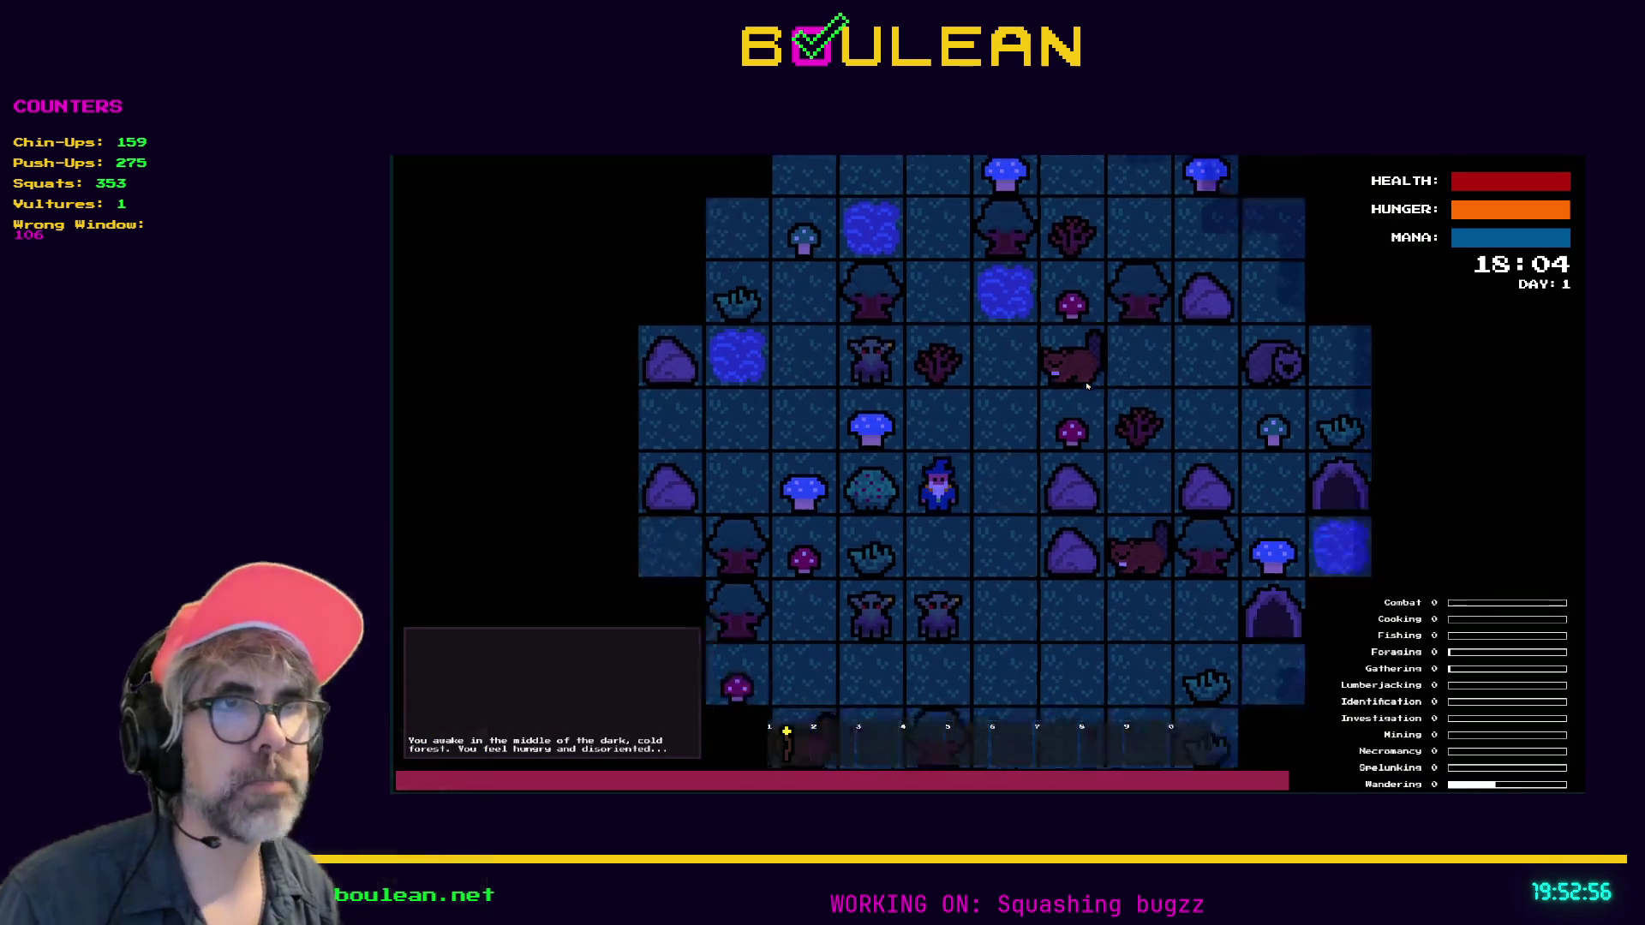
key(Left)
key(grave)
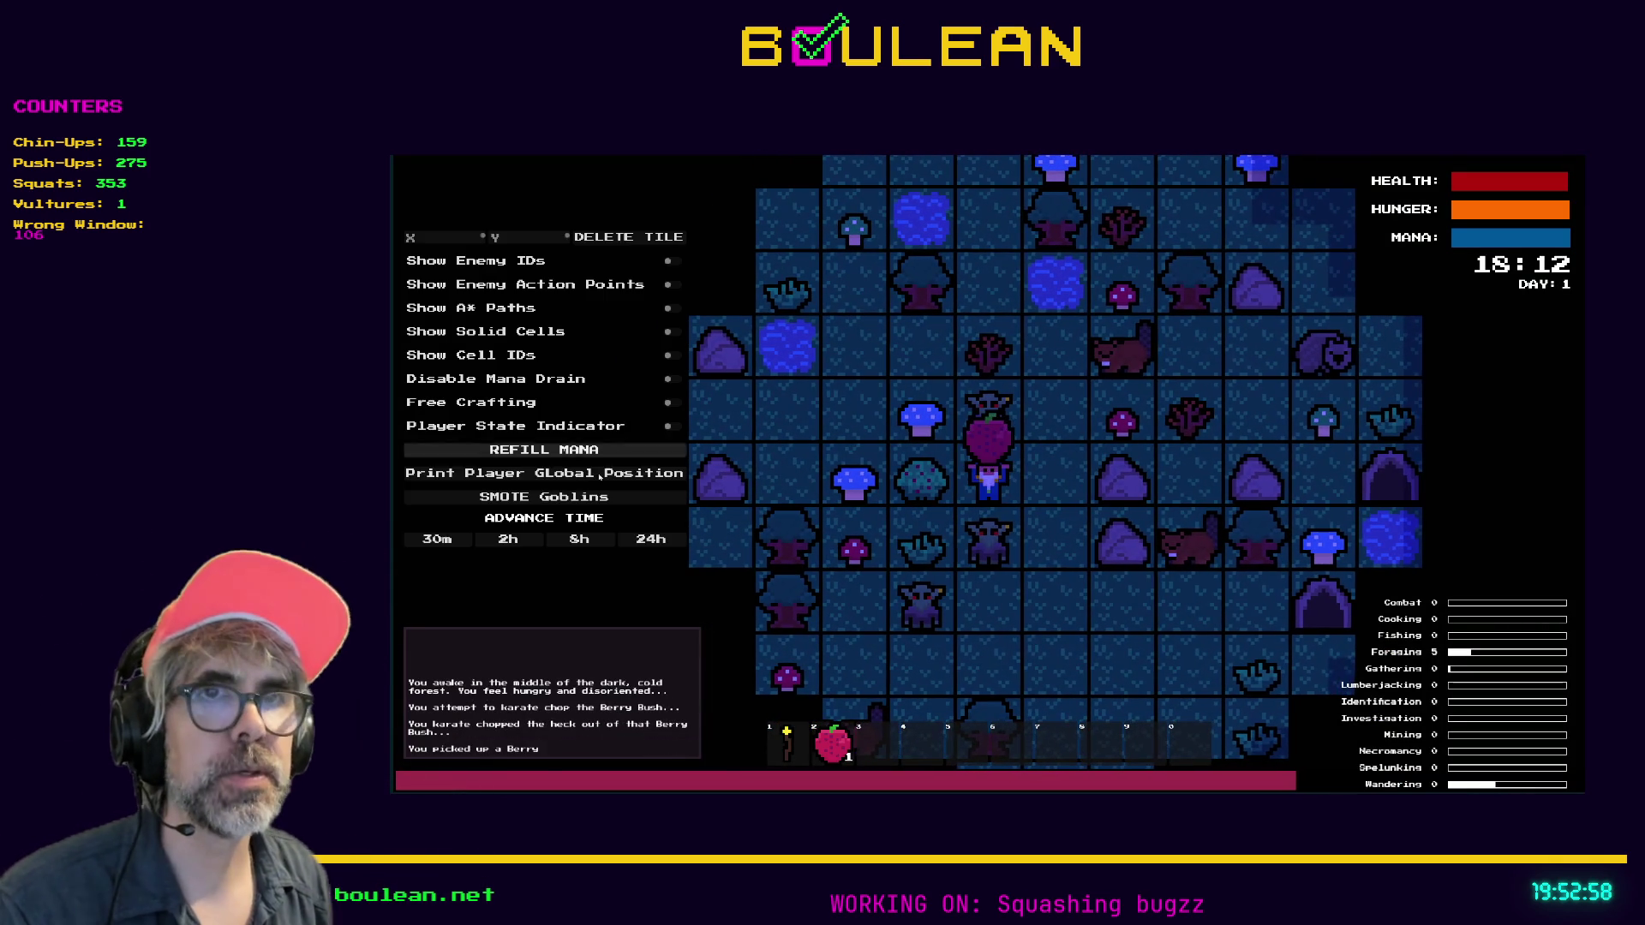
click(589, 492)
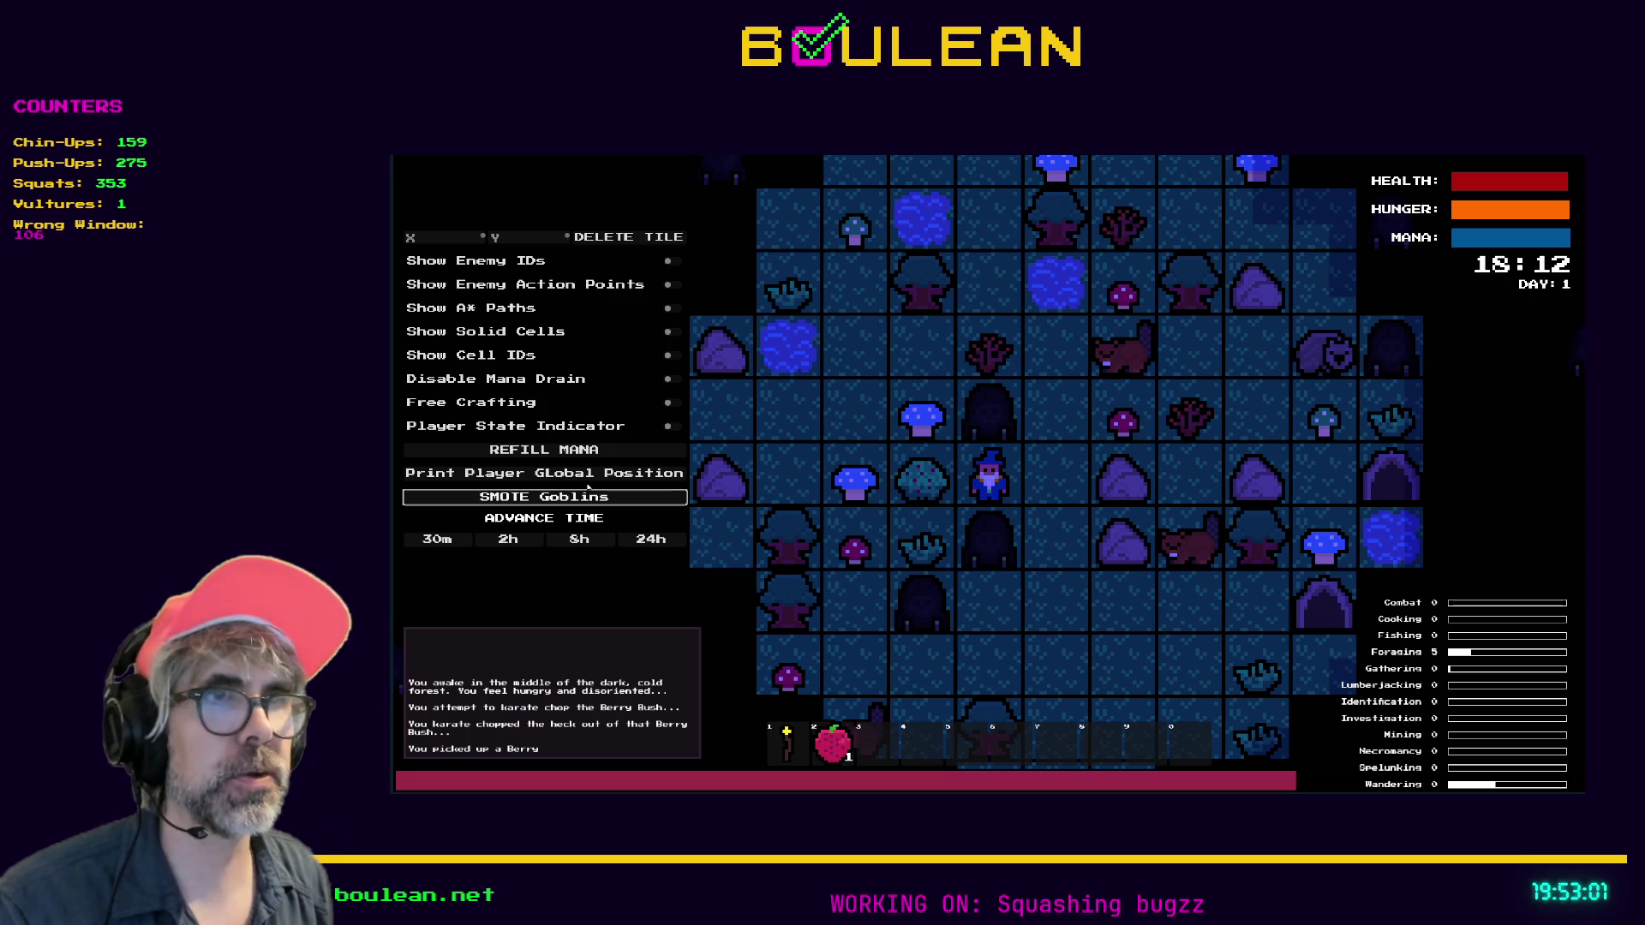
Chop the berry bush five more times to collect more Berries
key(Left)
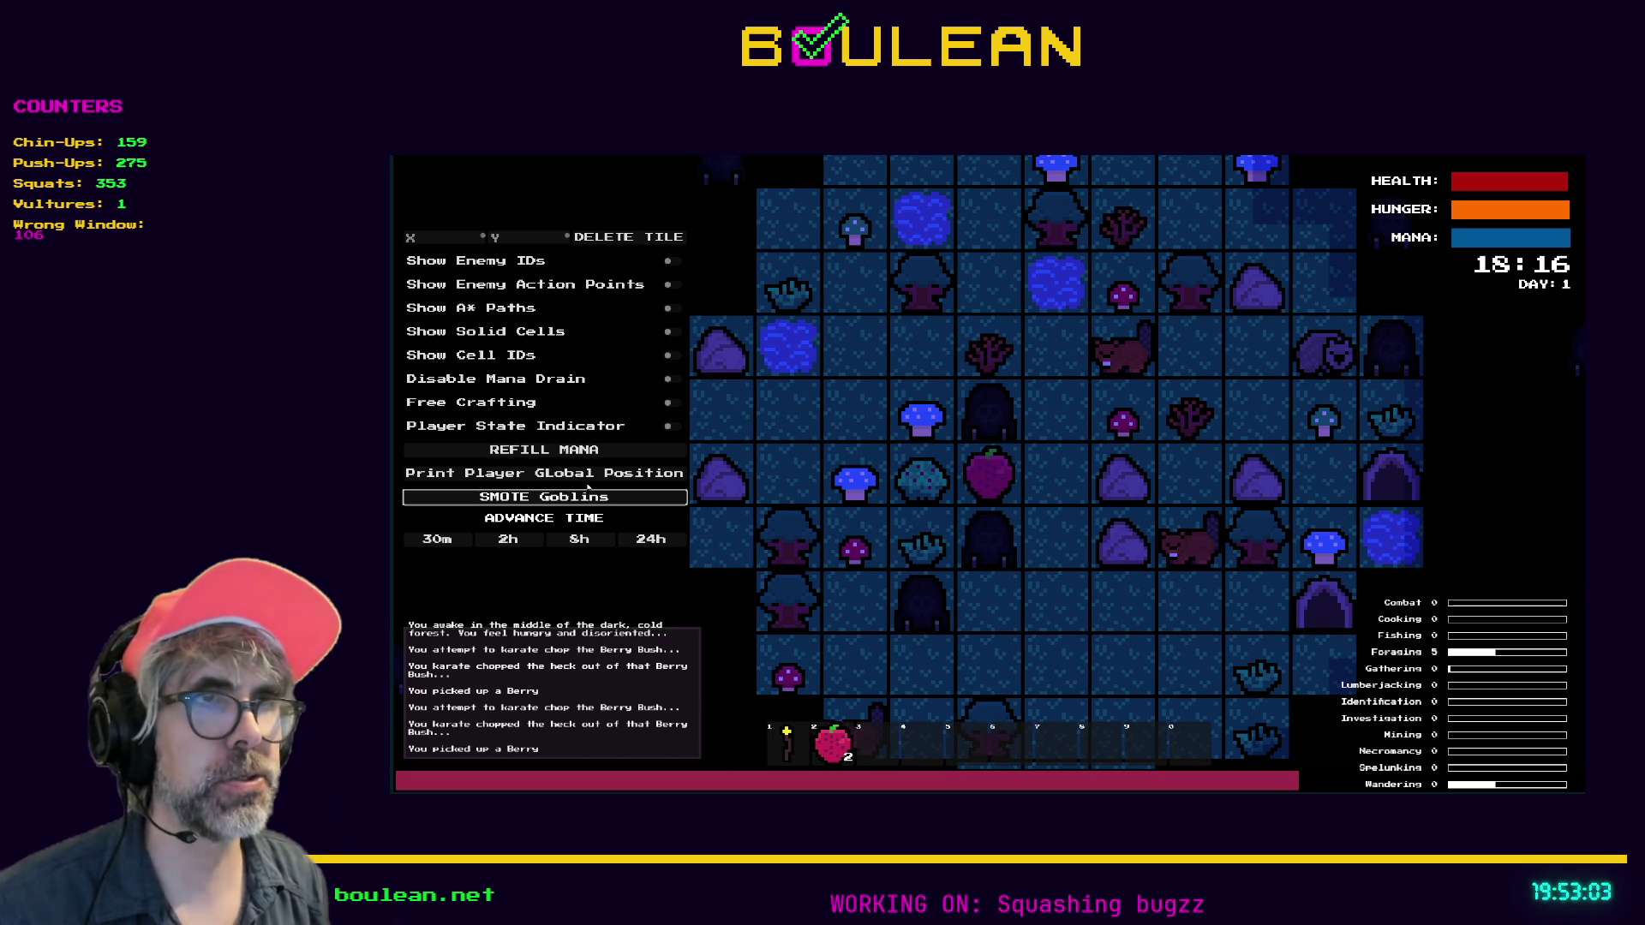
key(Left)
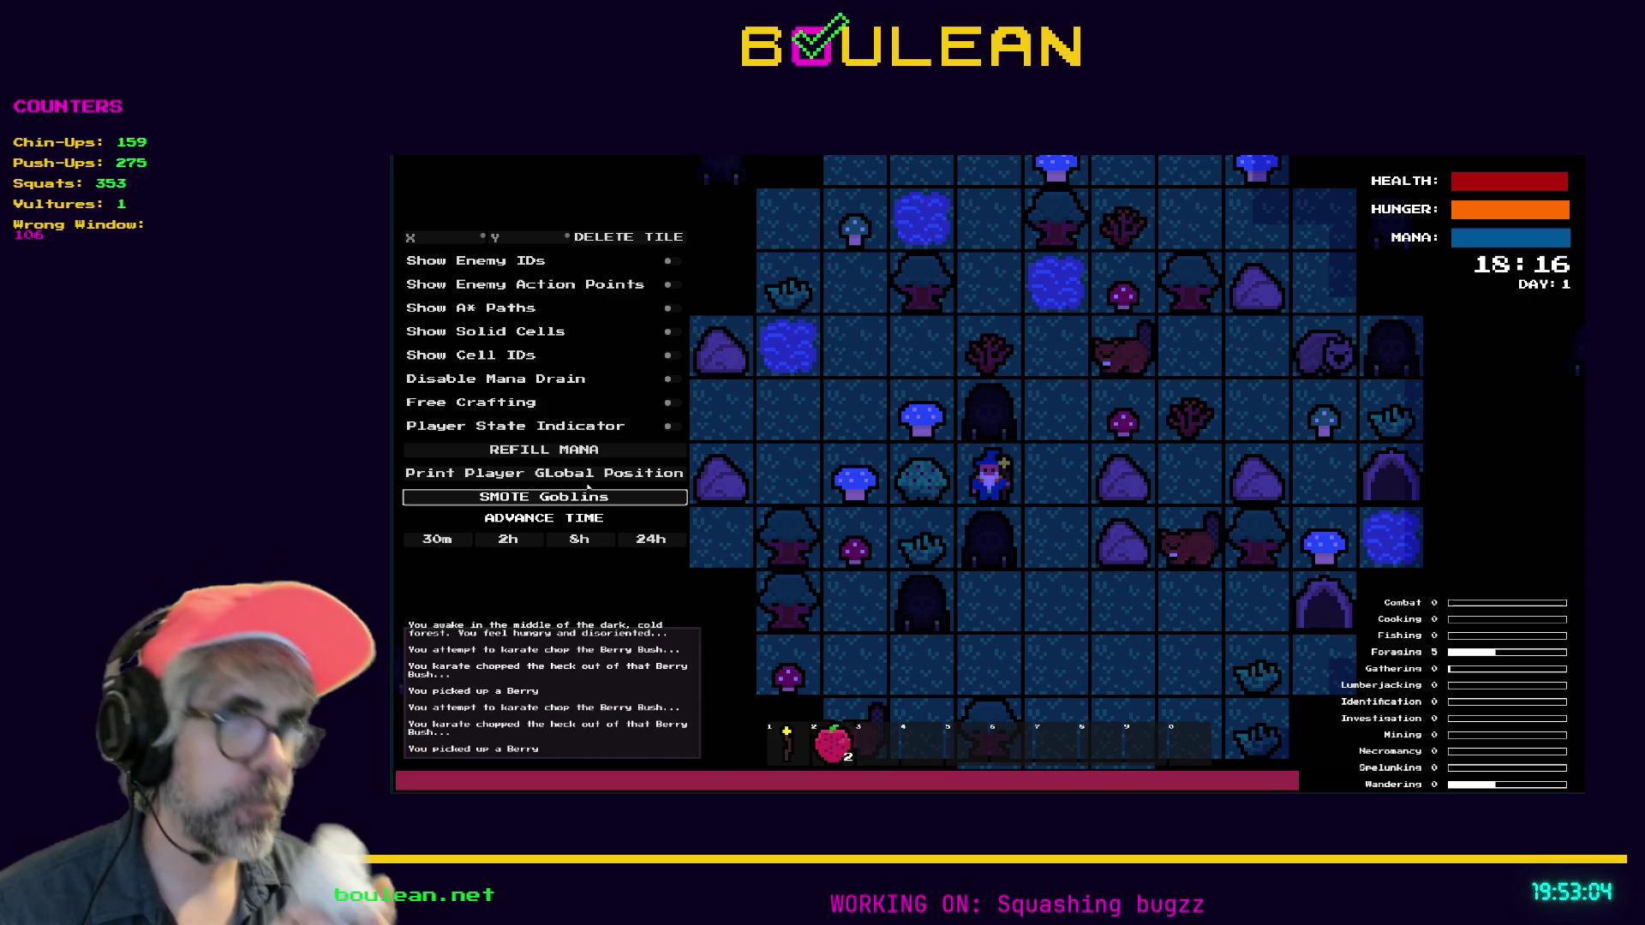
key(Left)
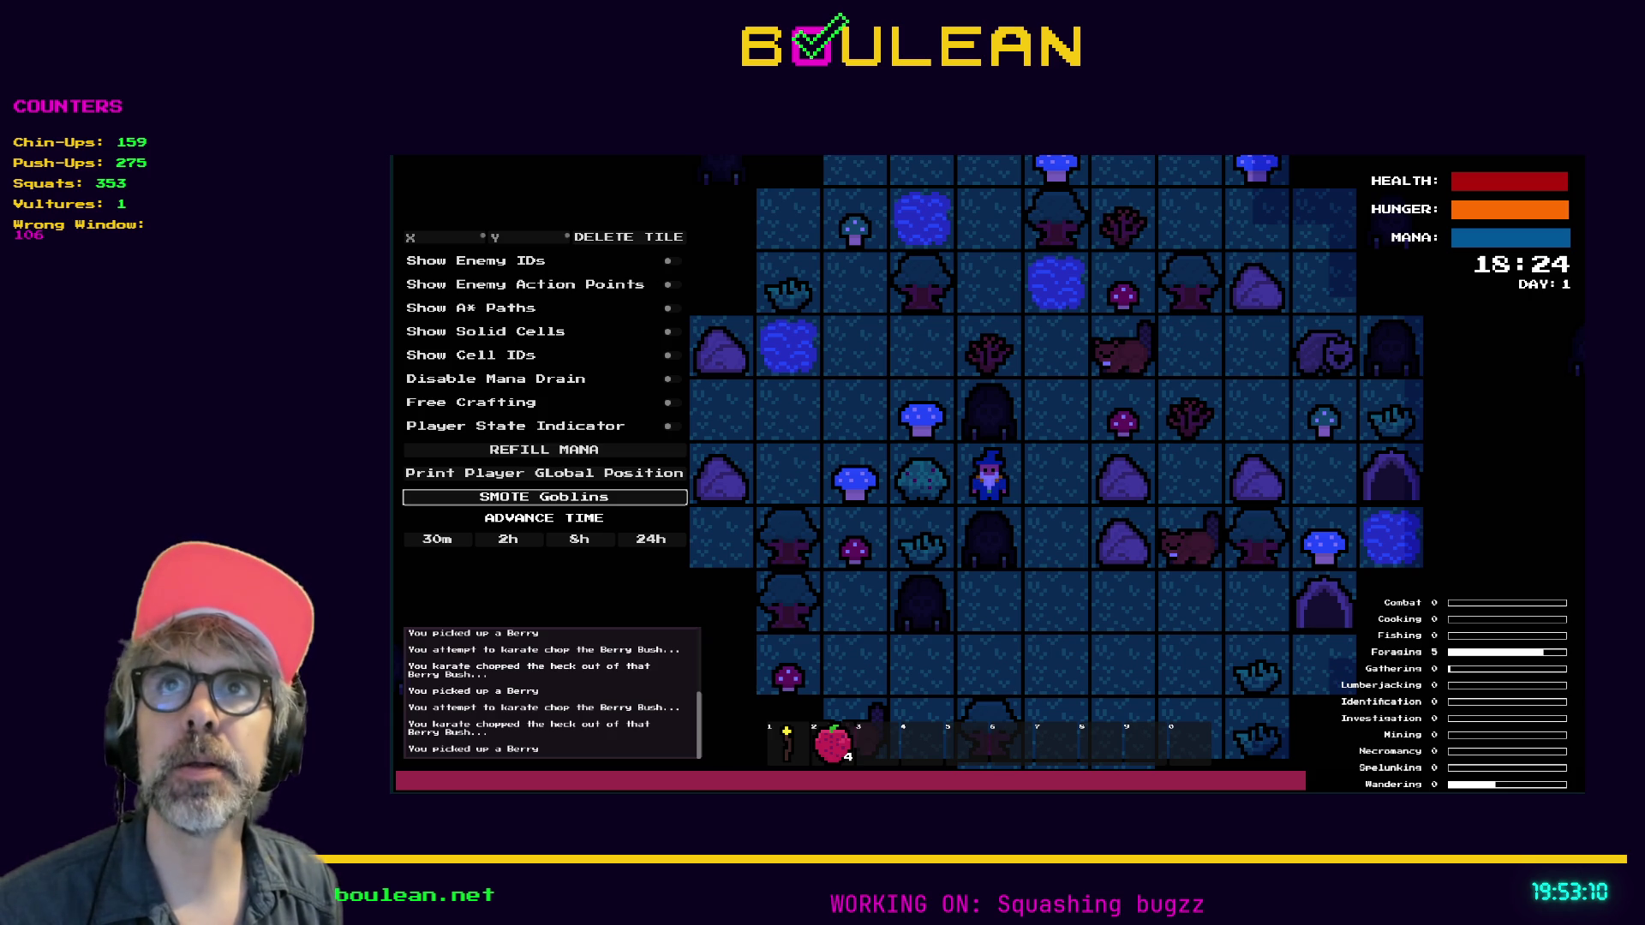
key(Left)
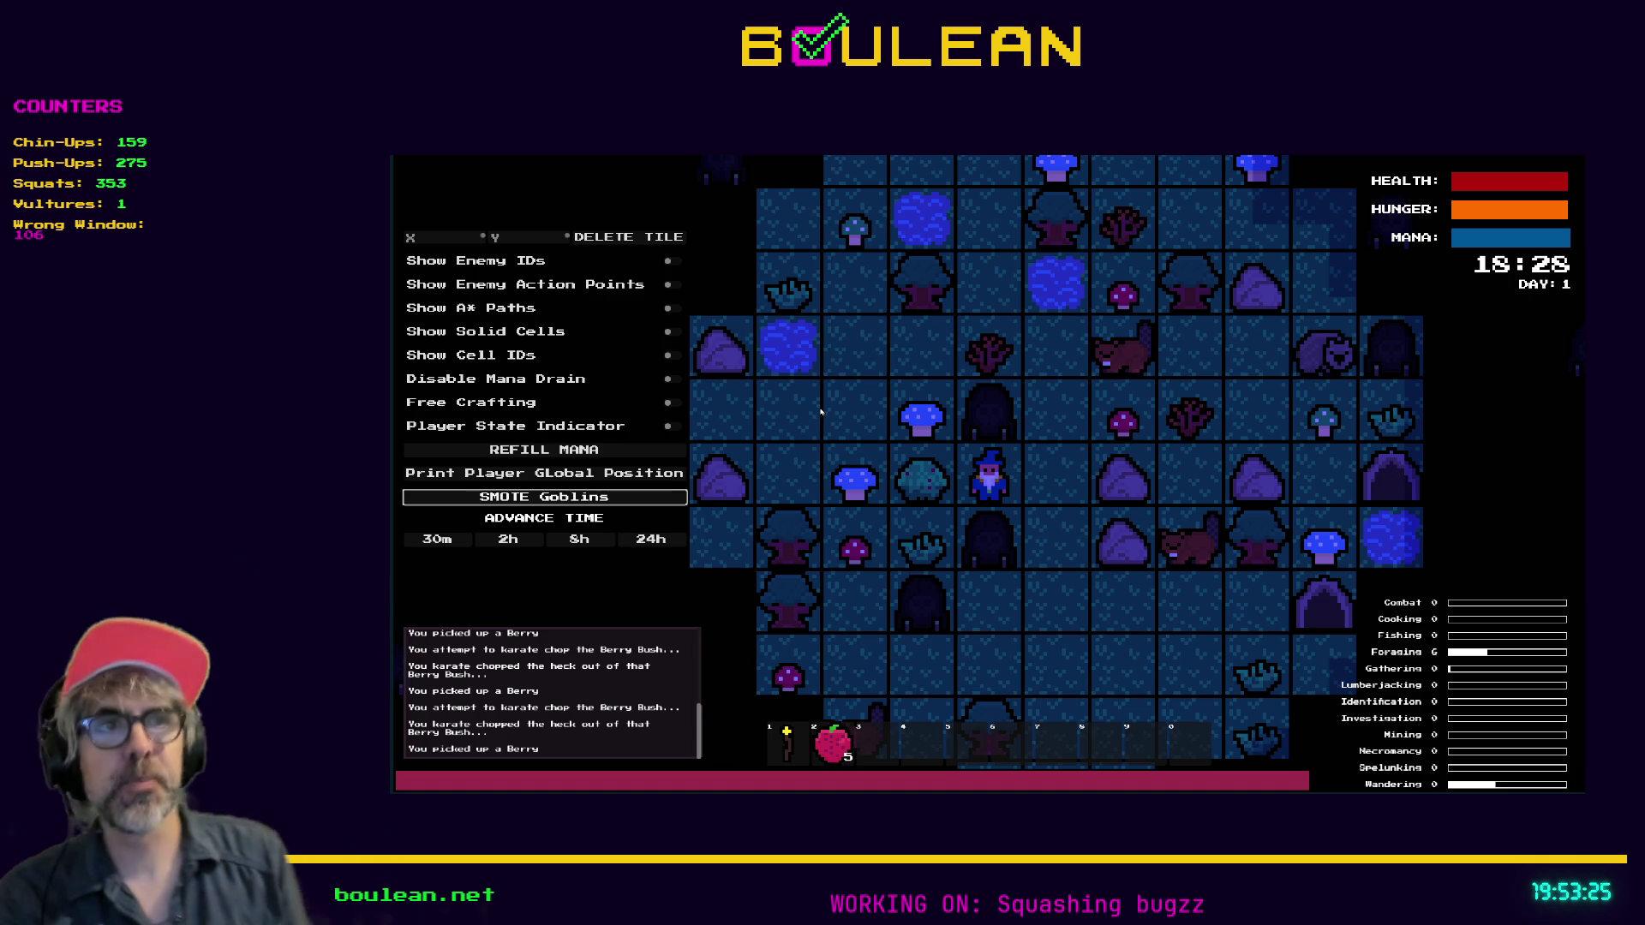
key(Left)
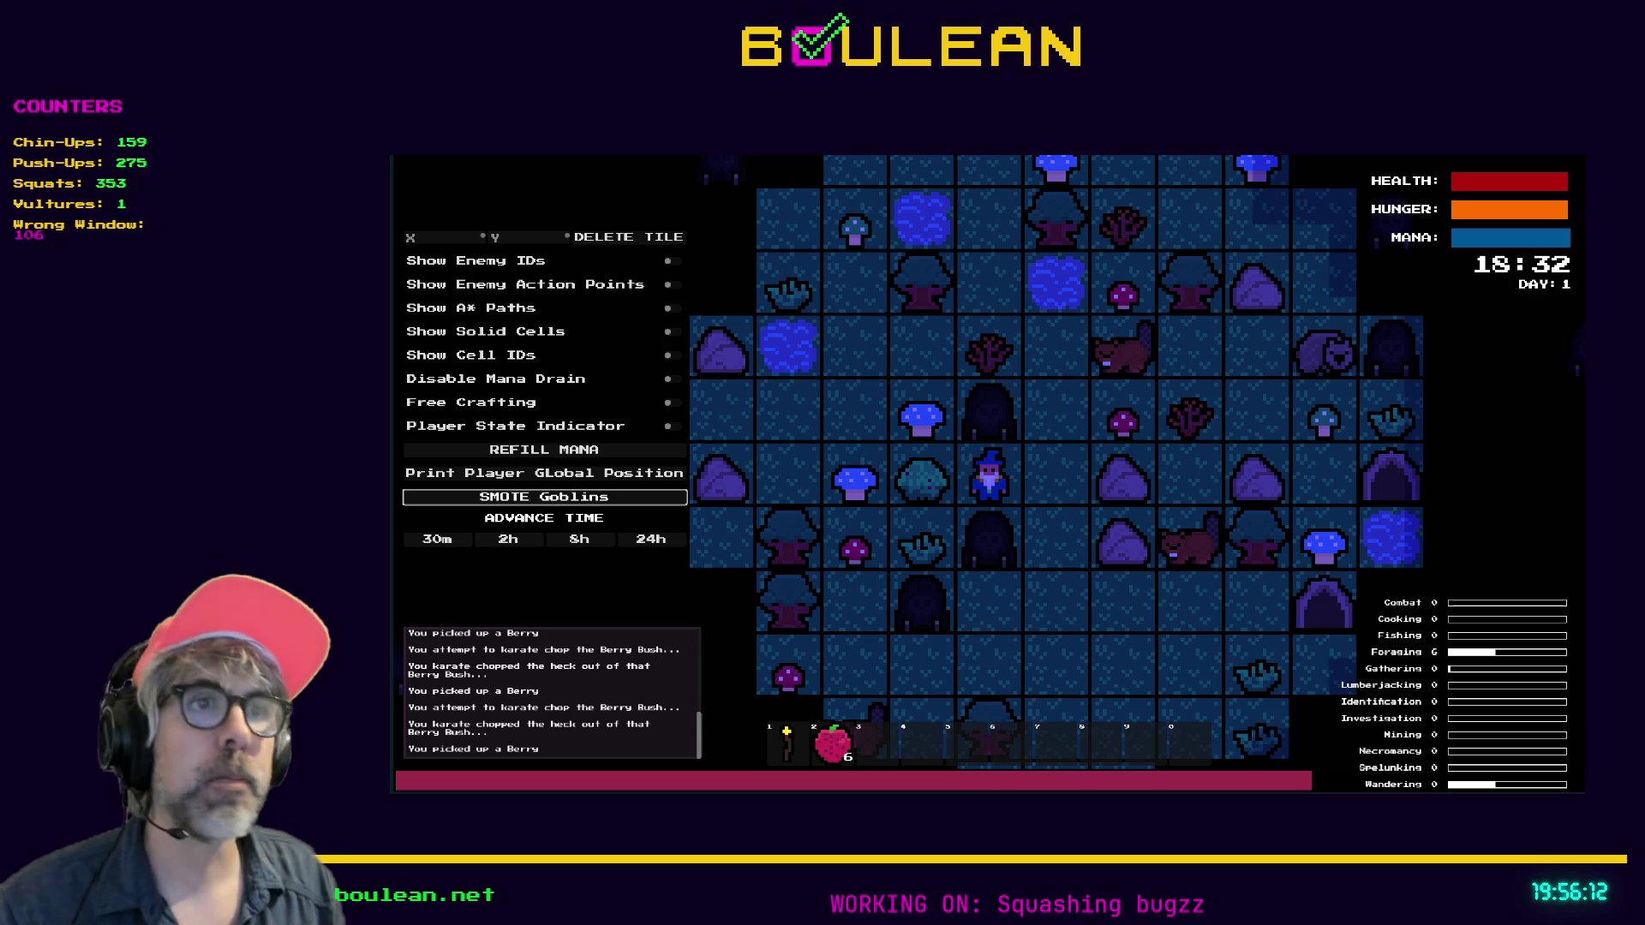
Light the wizard's torch, harvest the bush up to 9 Berries, and switch to the Bugs note
key(1)
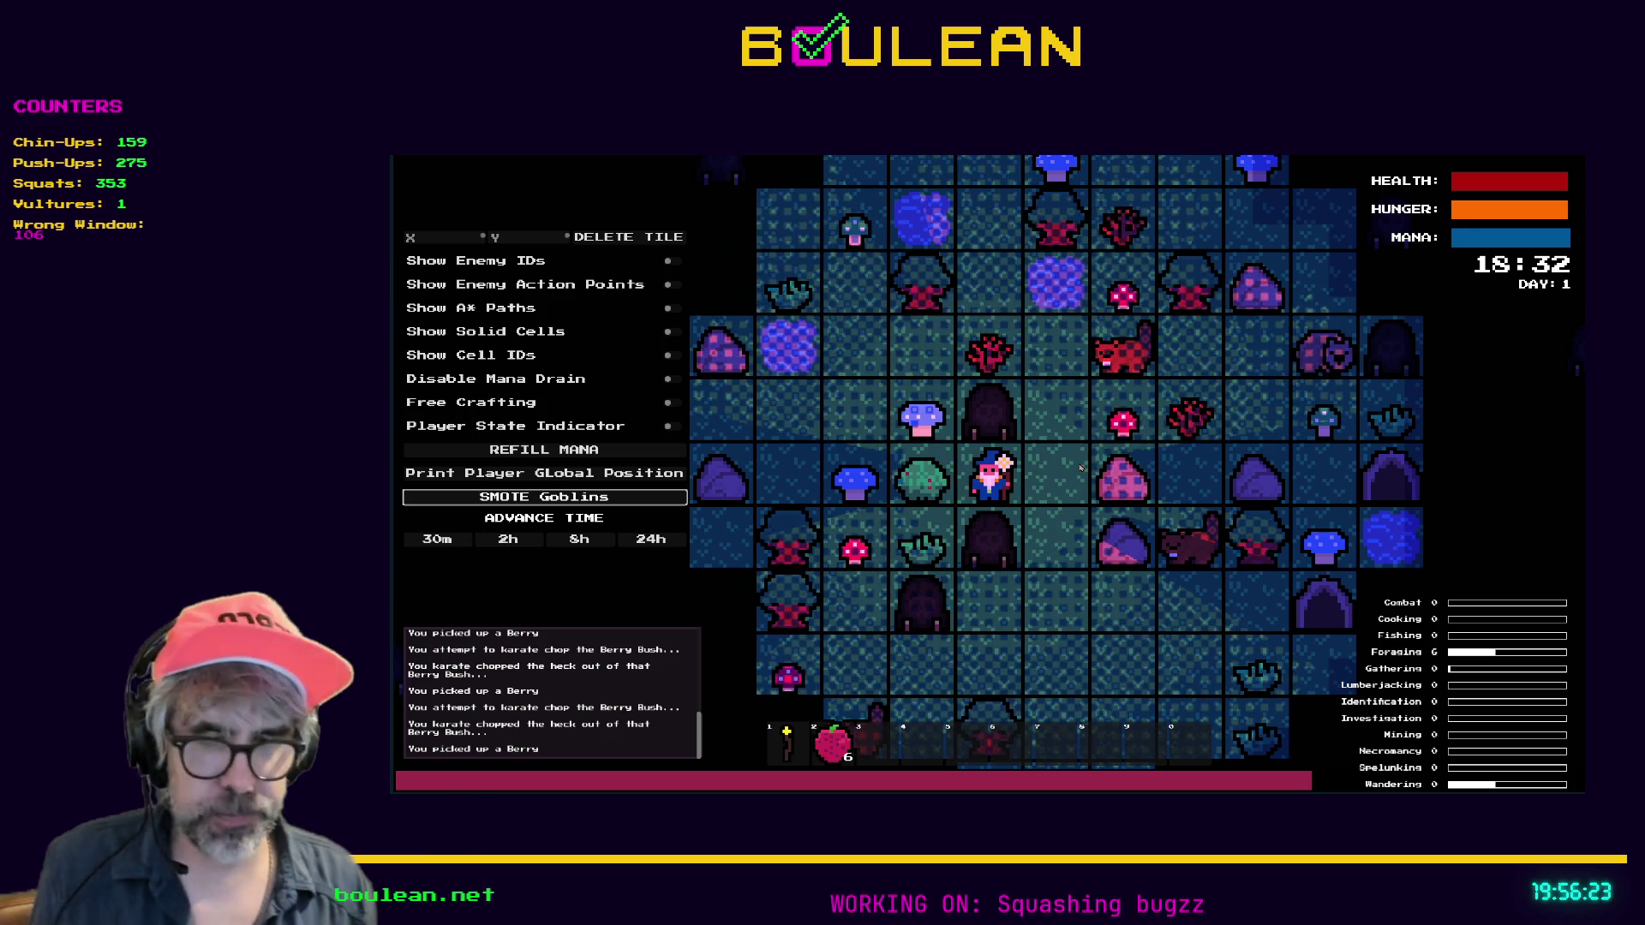
key(Left)
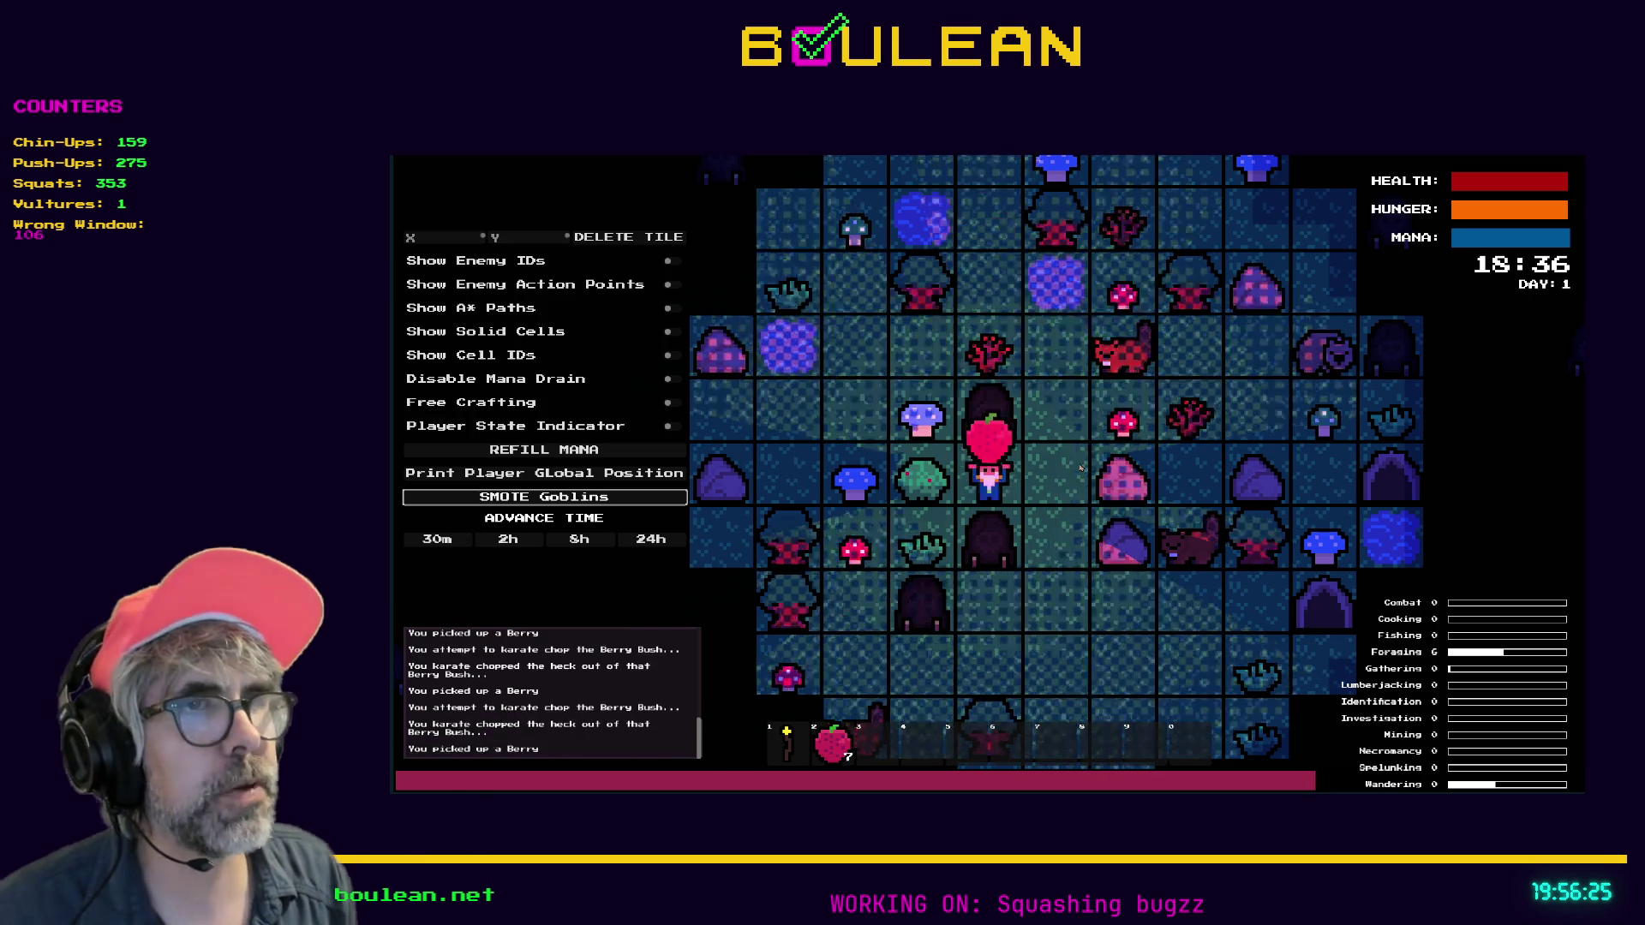
key(Left)
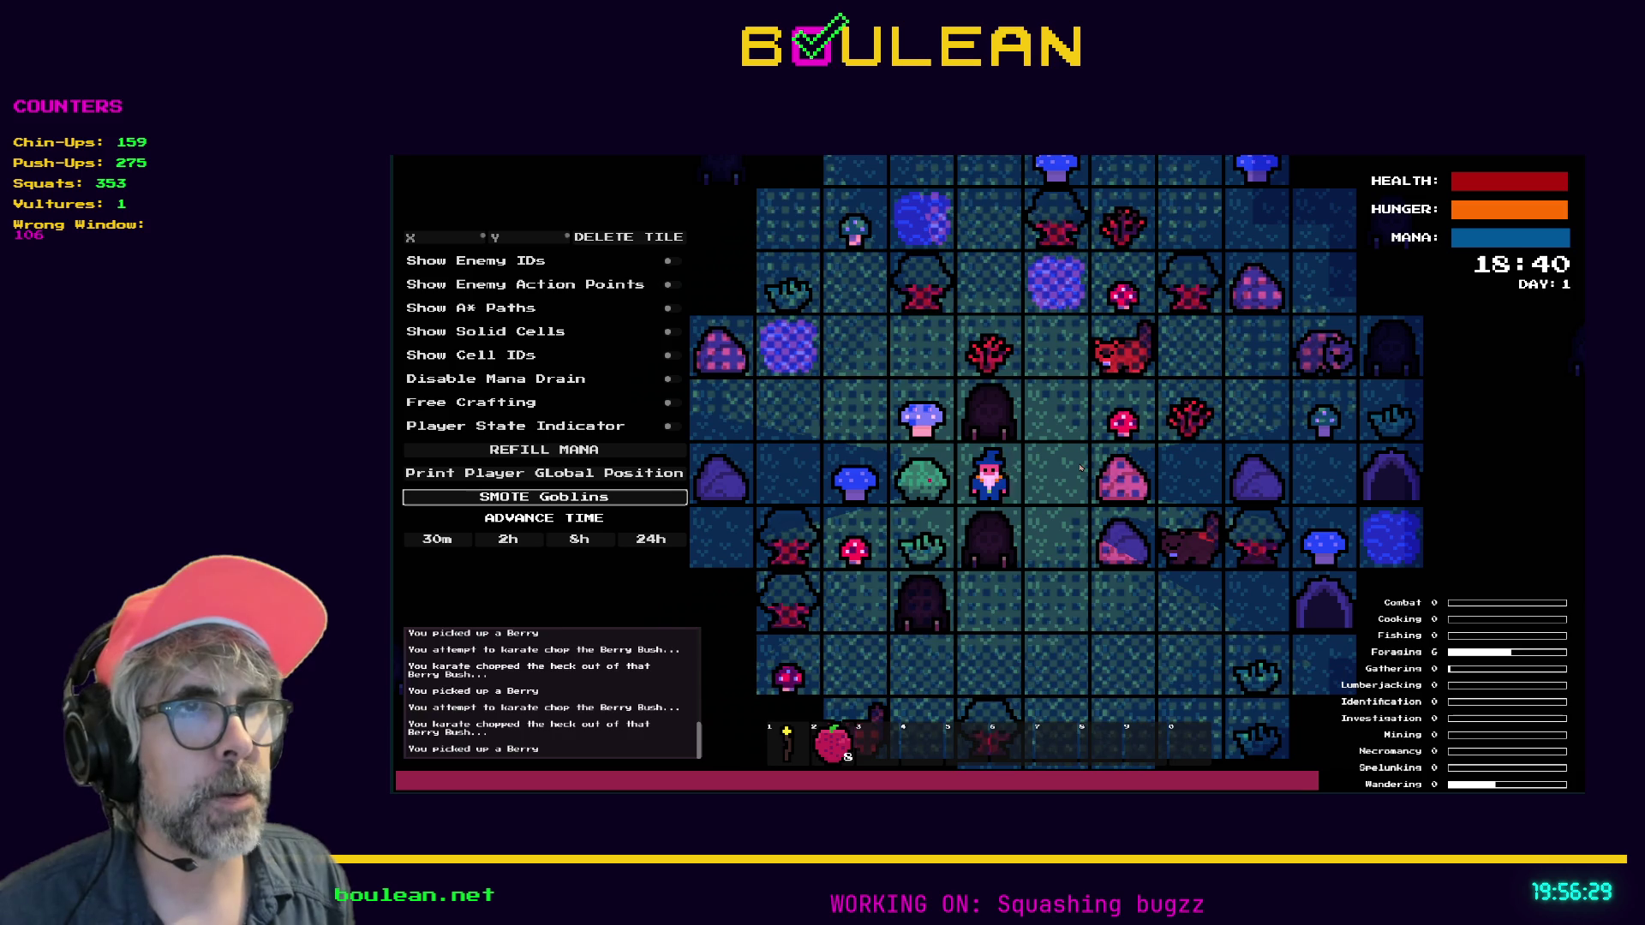
key(Left)
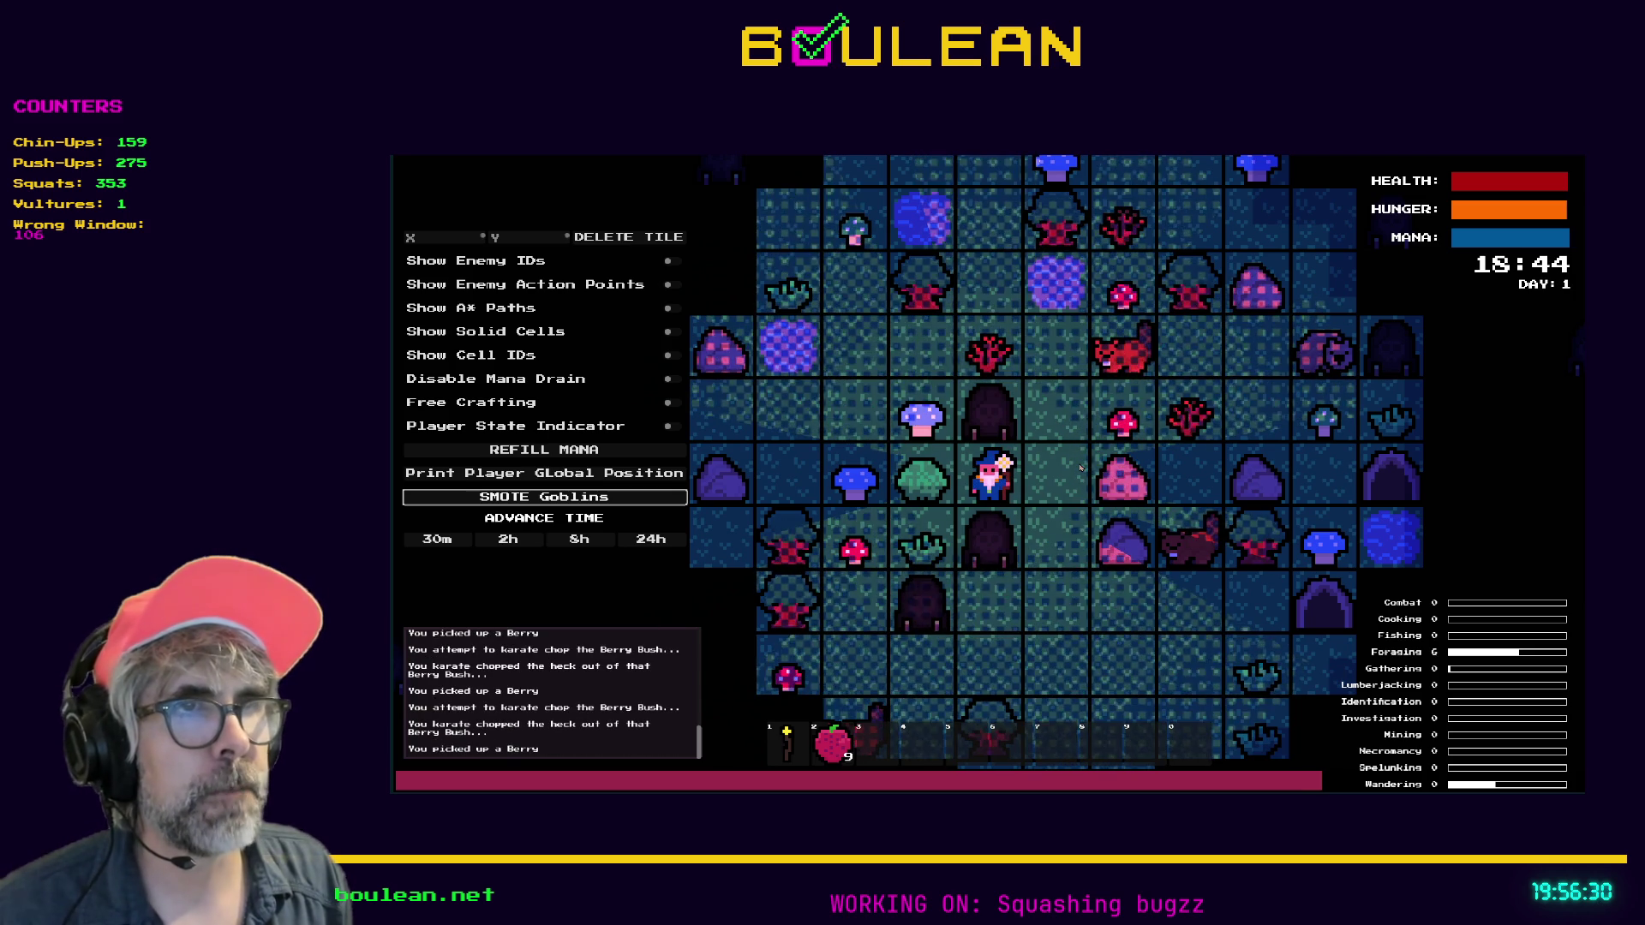
key(Left)
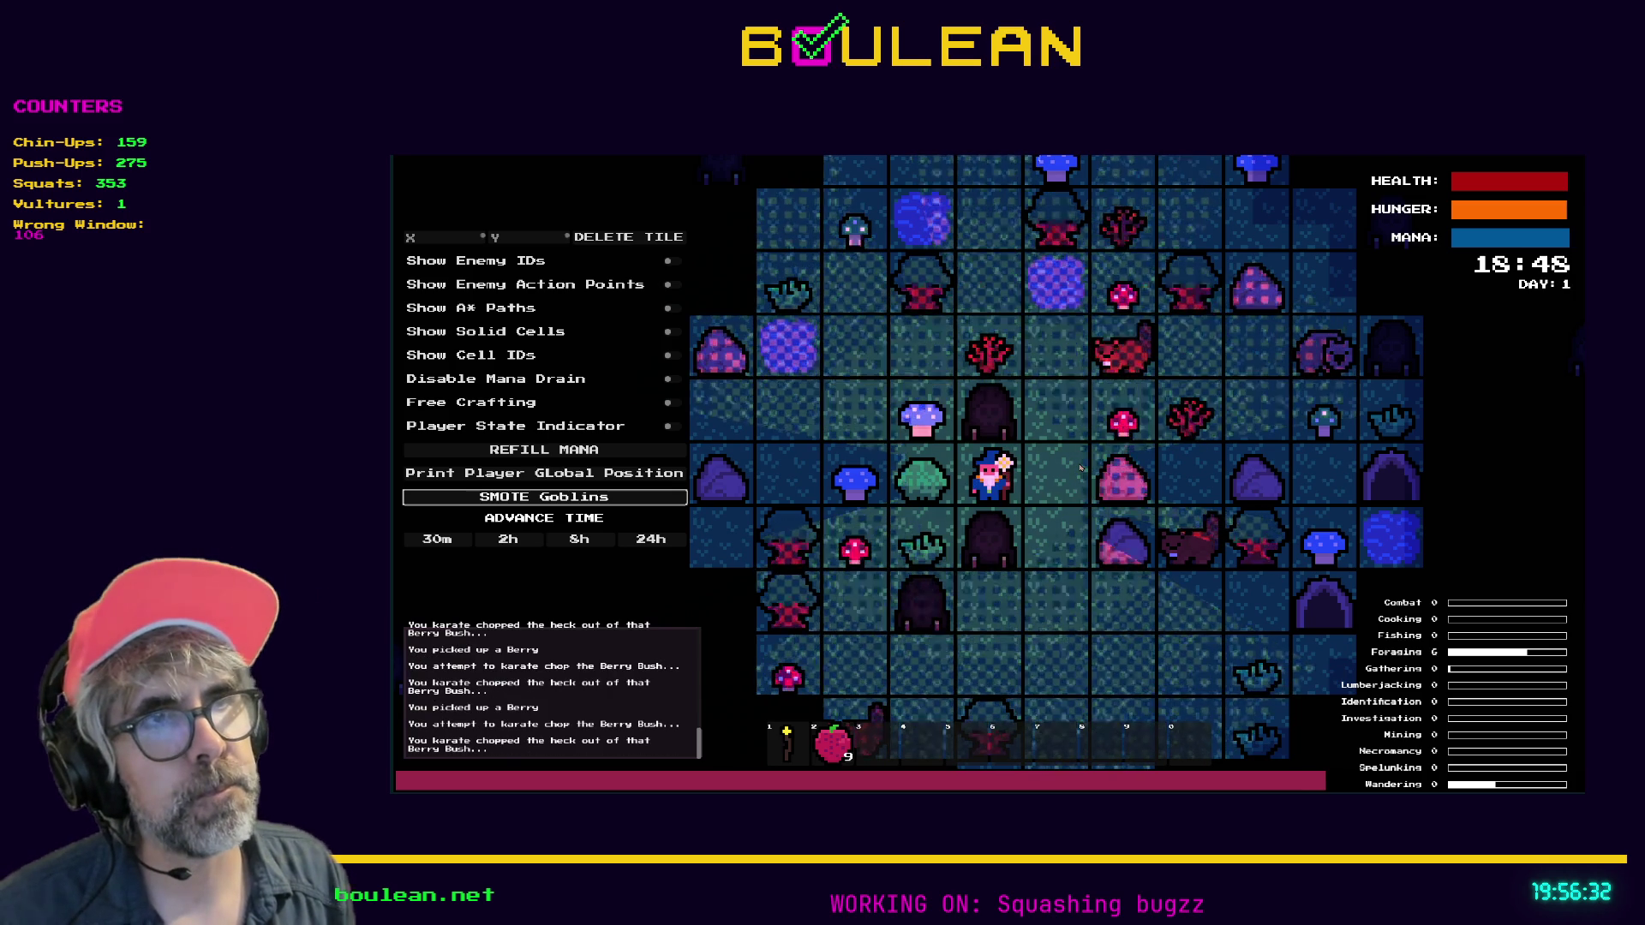
key(Left)
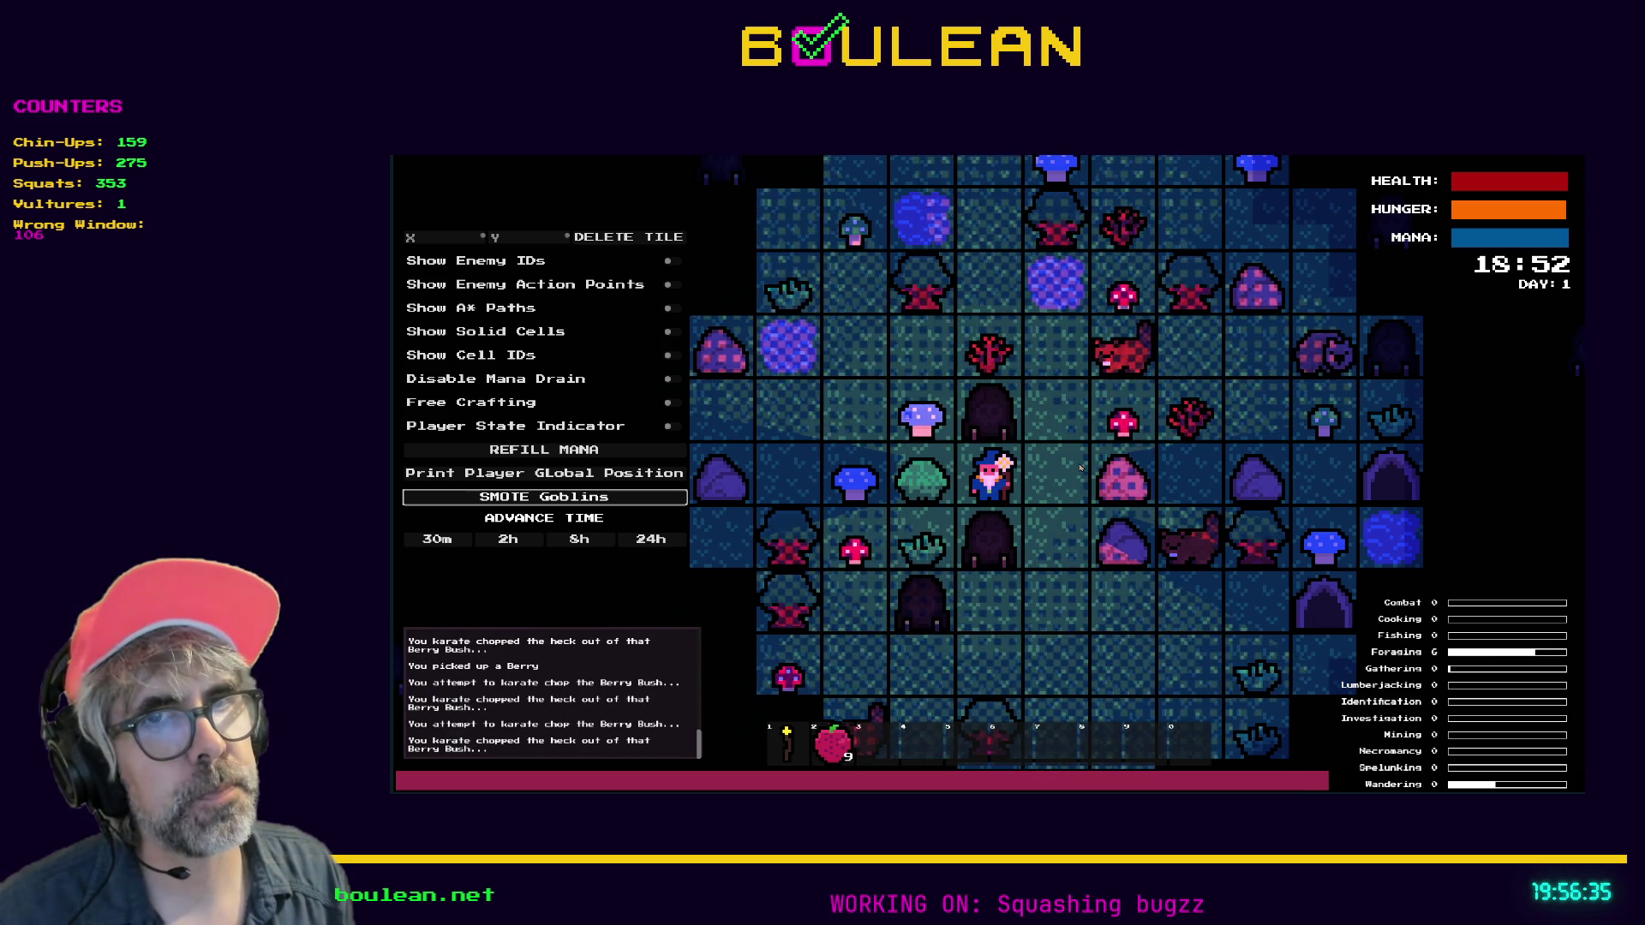
key(alt+Tab)
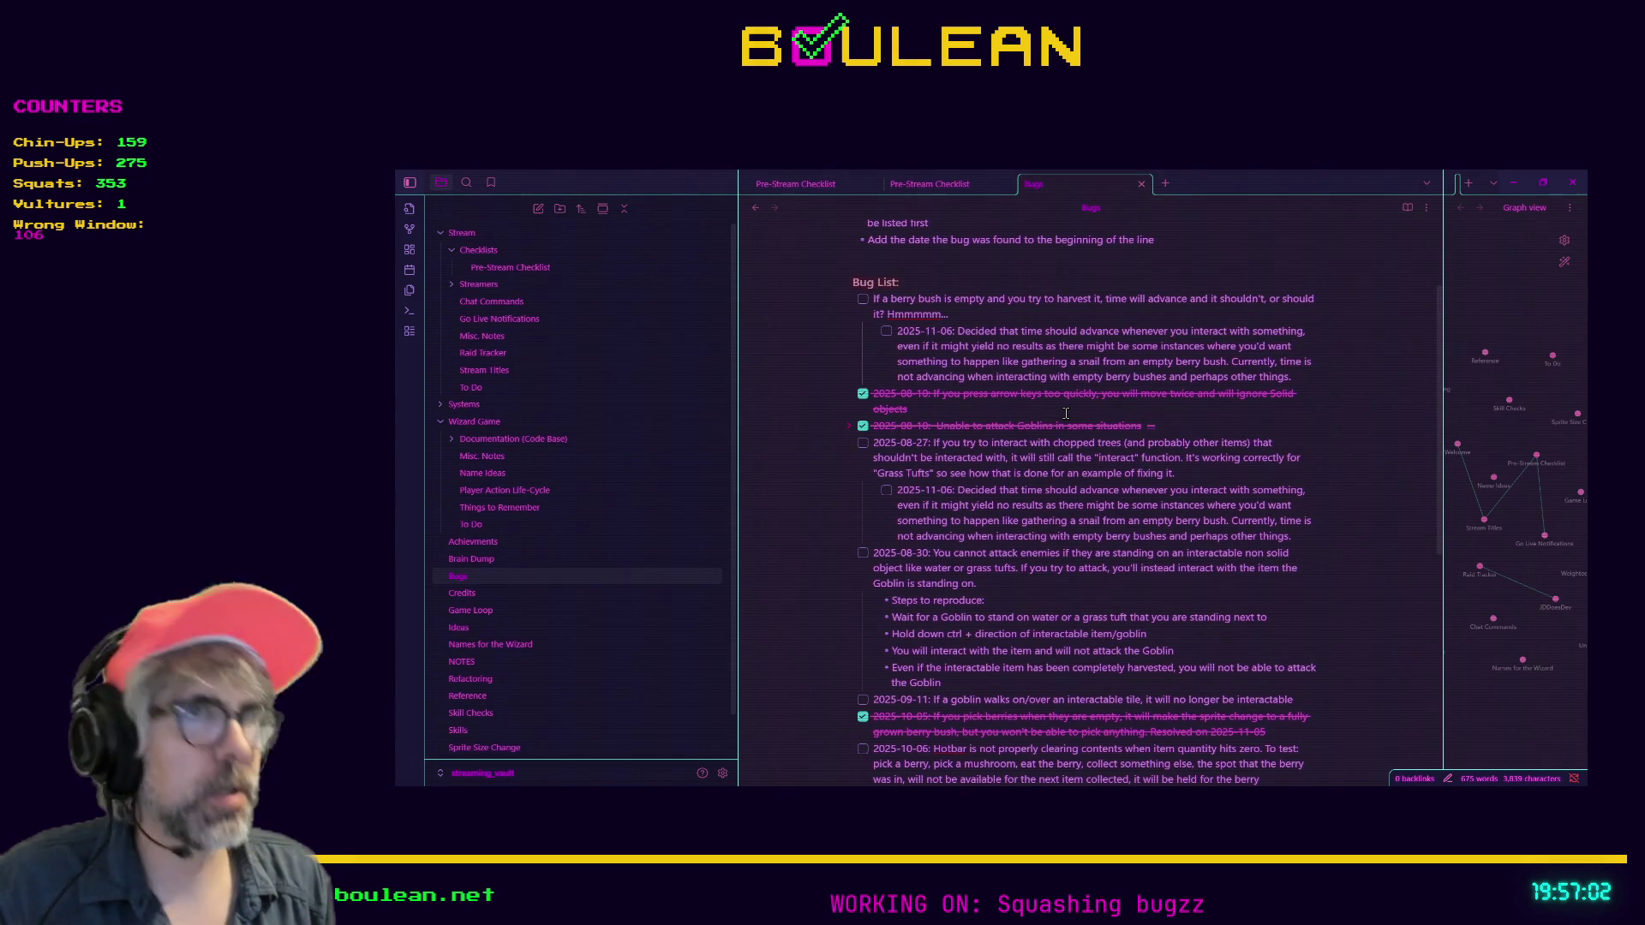
Number the bugs 0001 through 0005 in the Bugs note
text(0000)
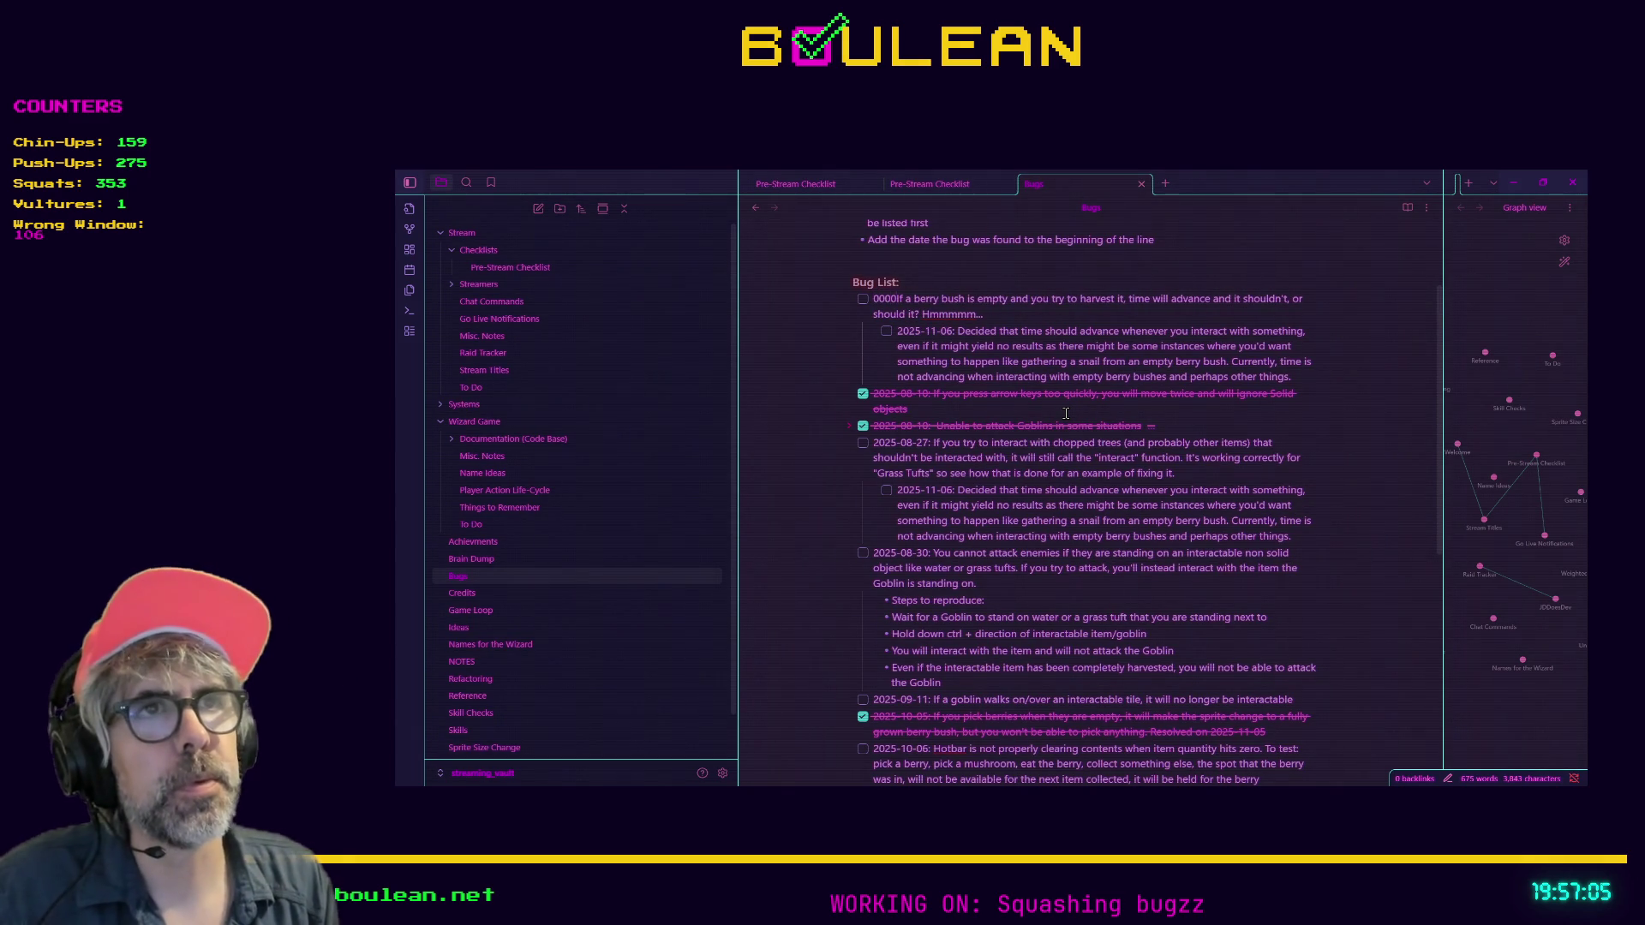
key(BackSpace)
text(1: )
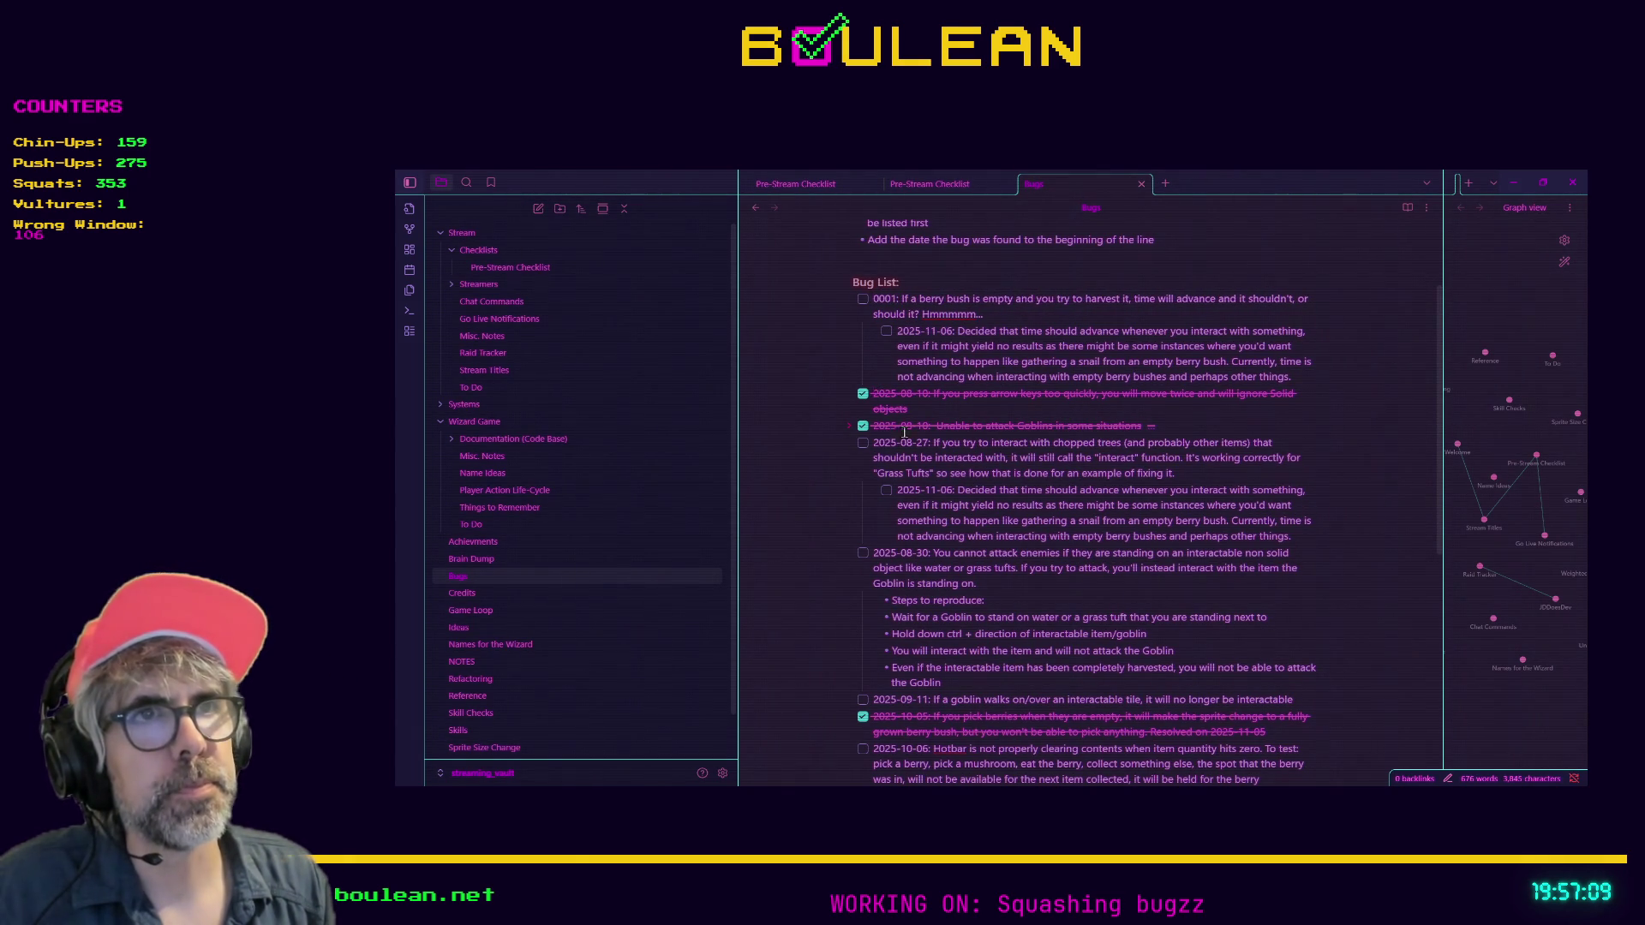
text(0002)
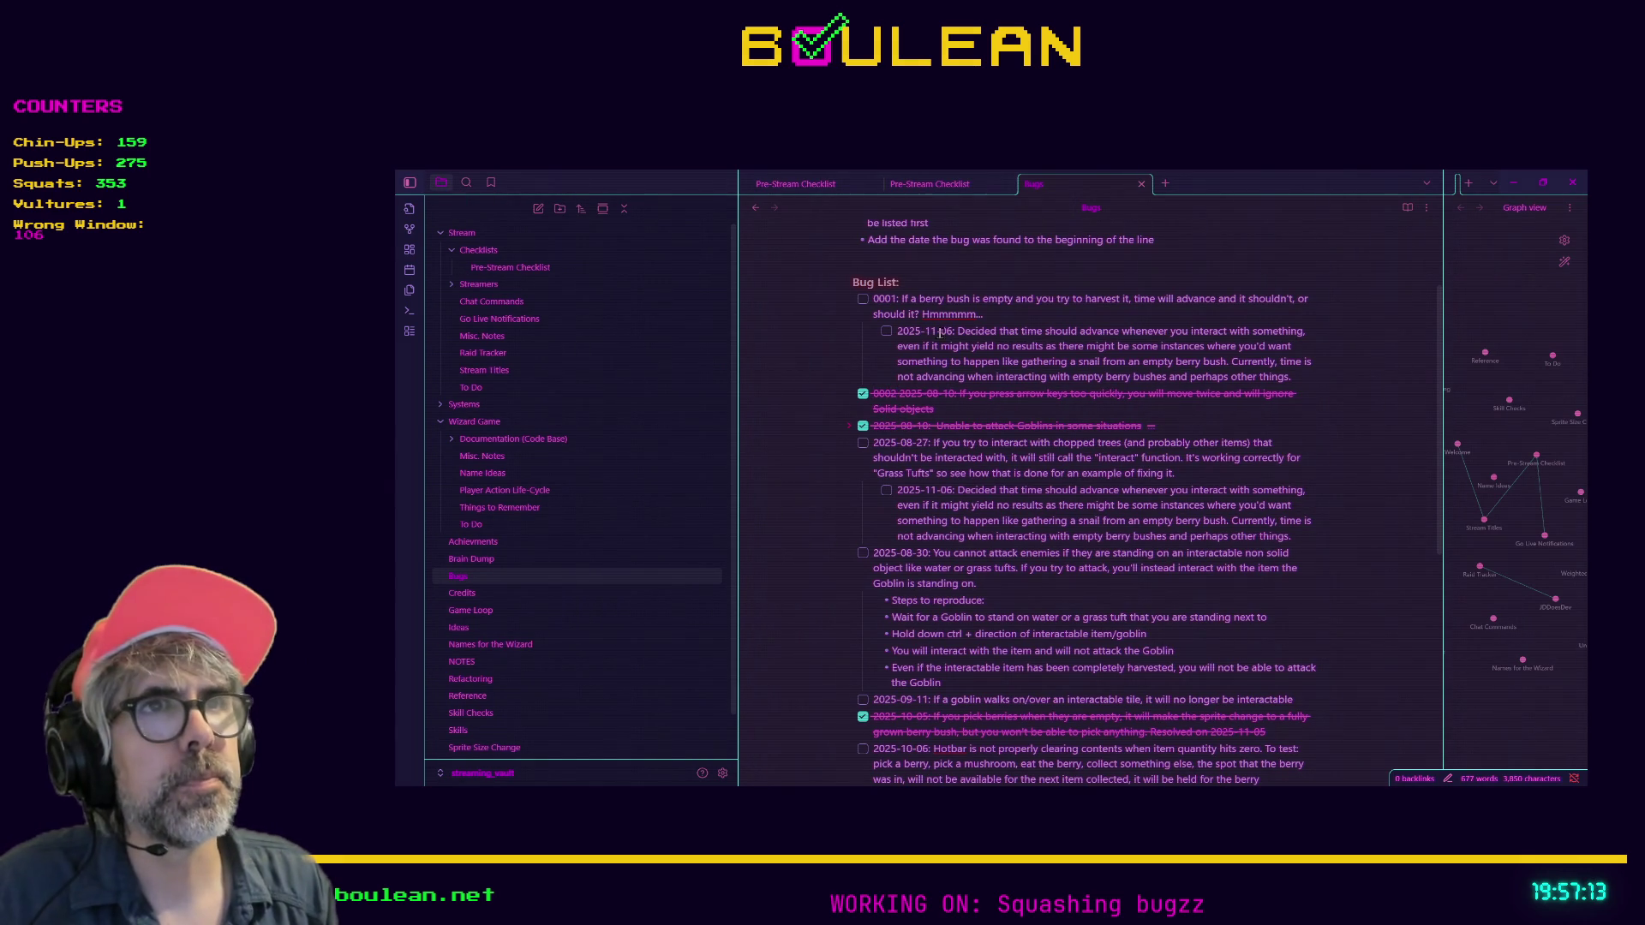
key(BackSpace)
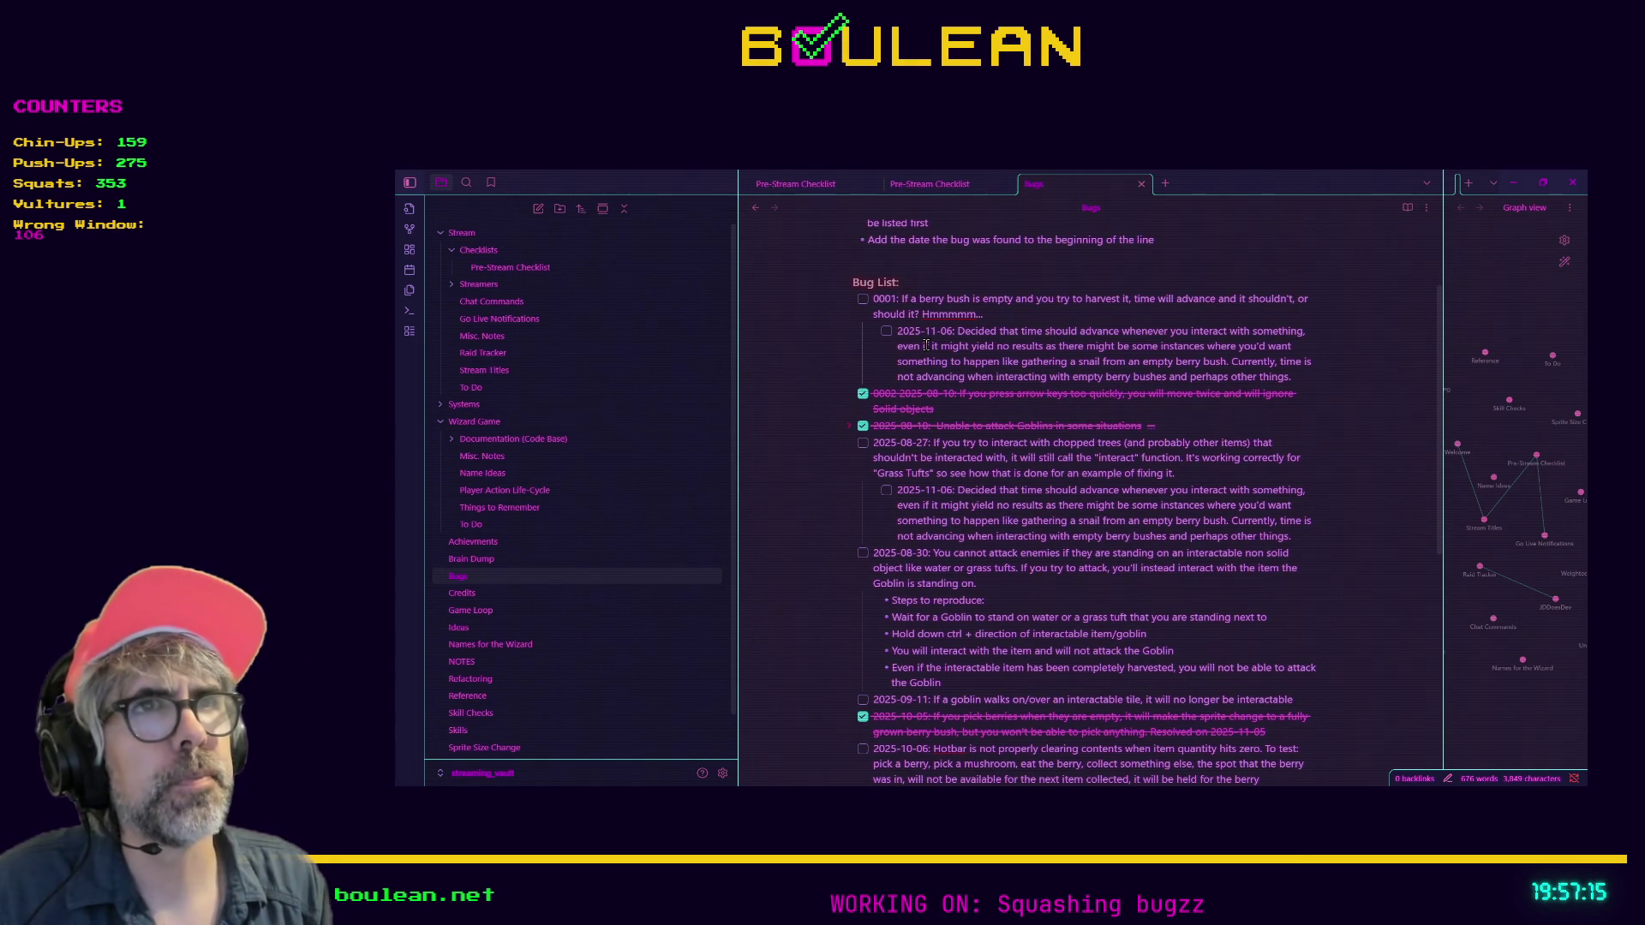
key(BackSpace)
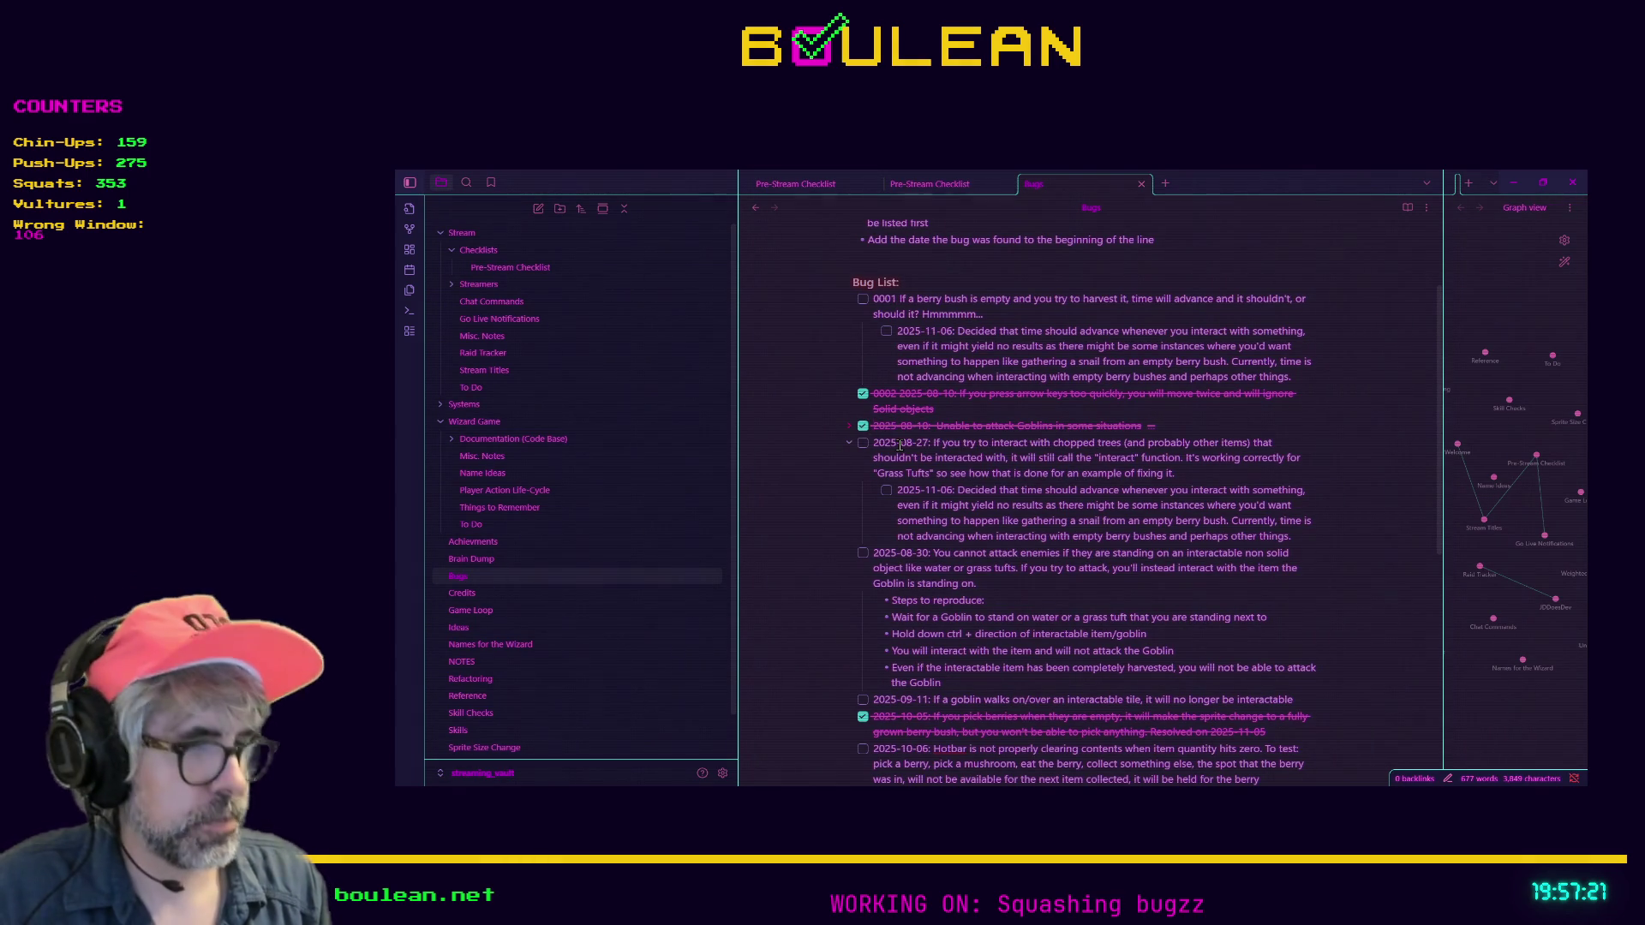
text(0003 )
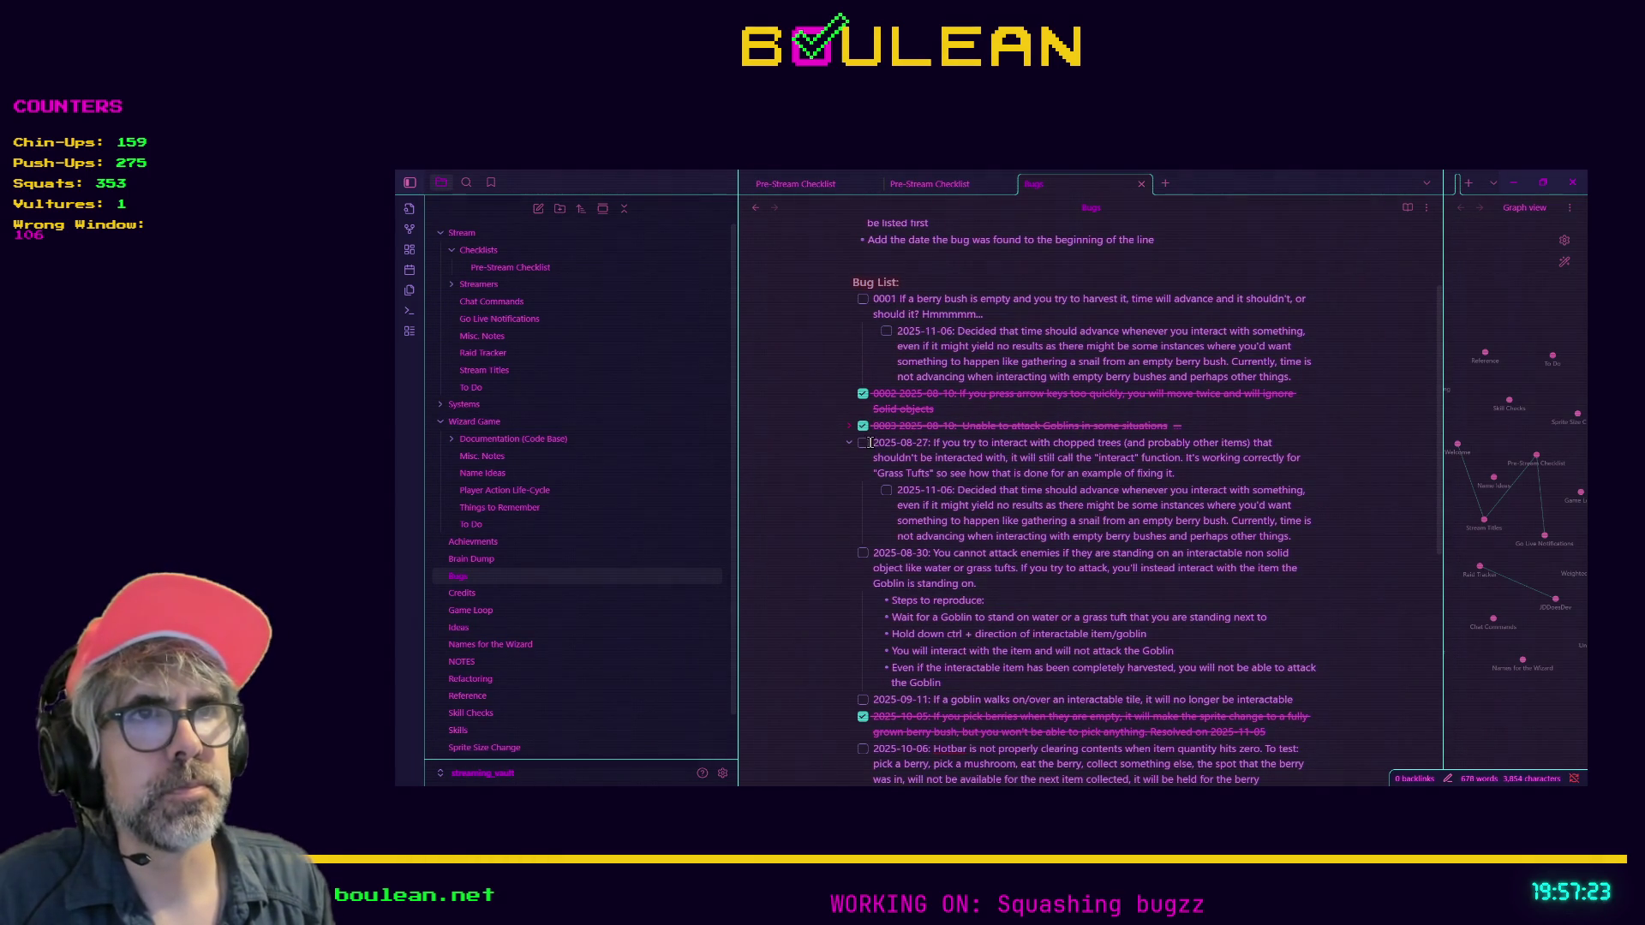
text(0004 )
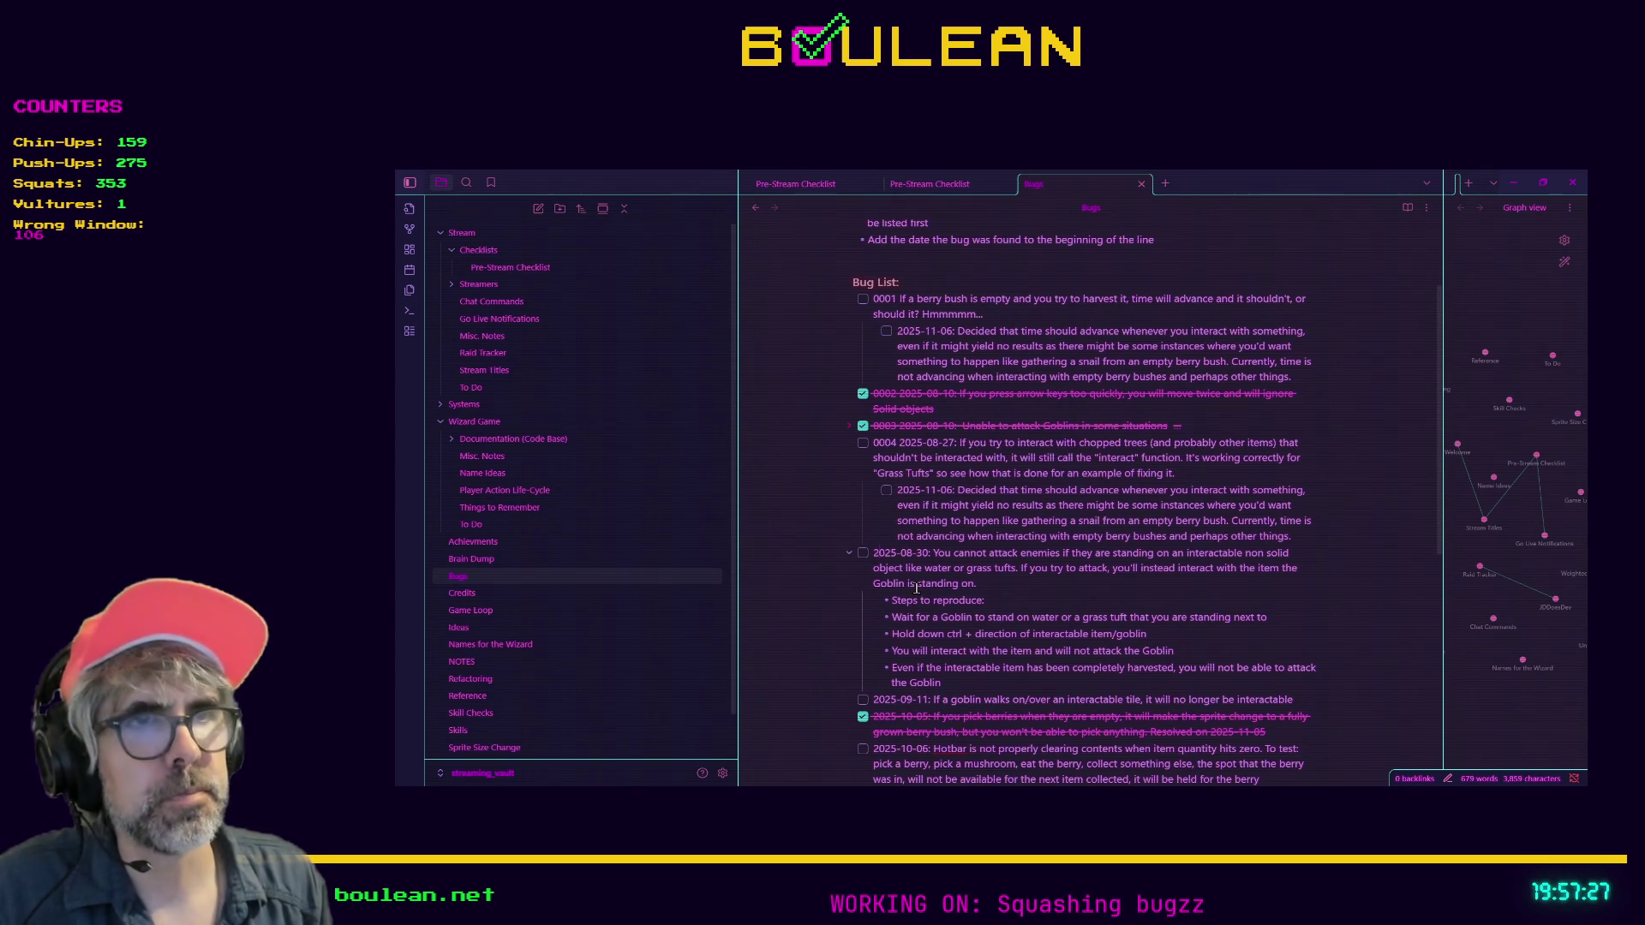
text(0005)
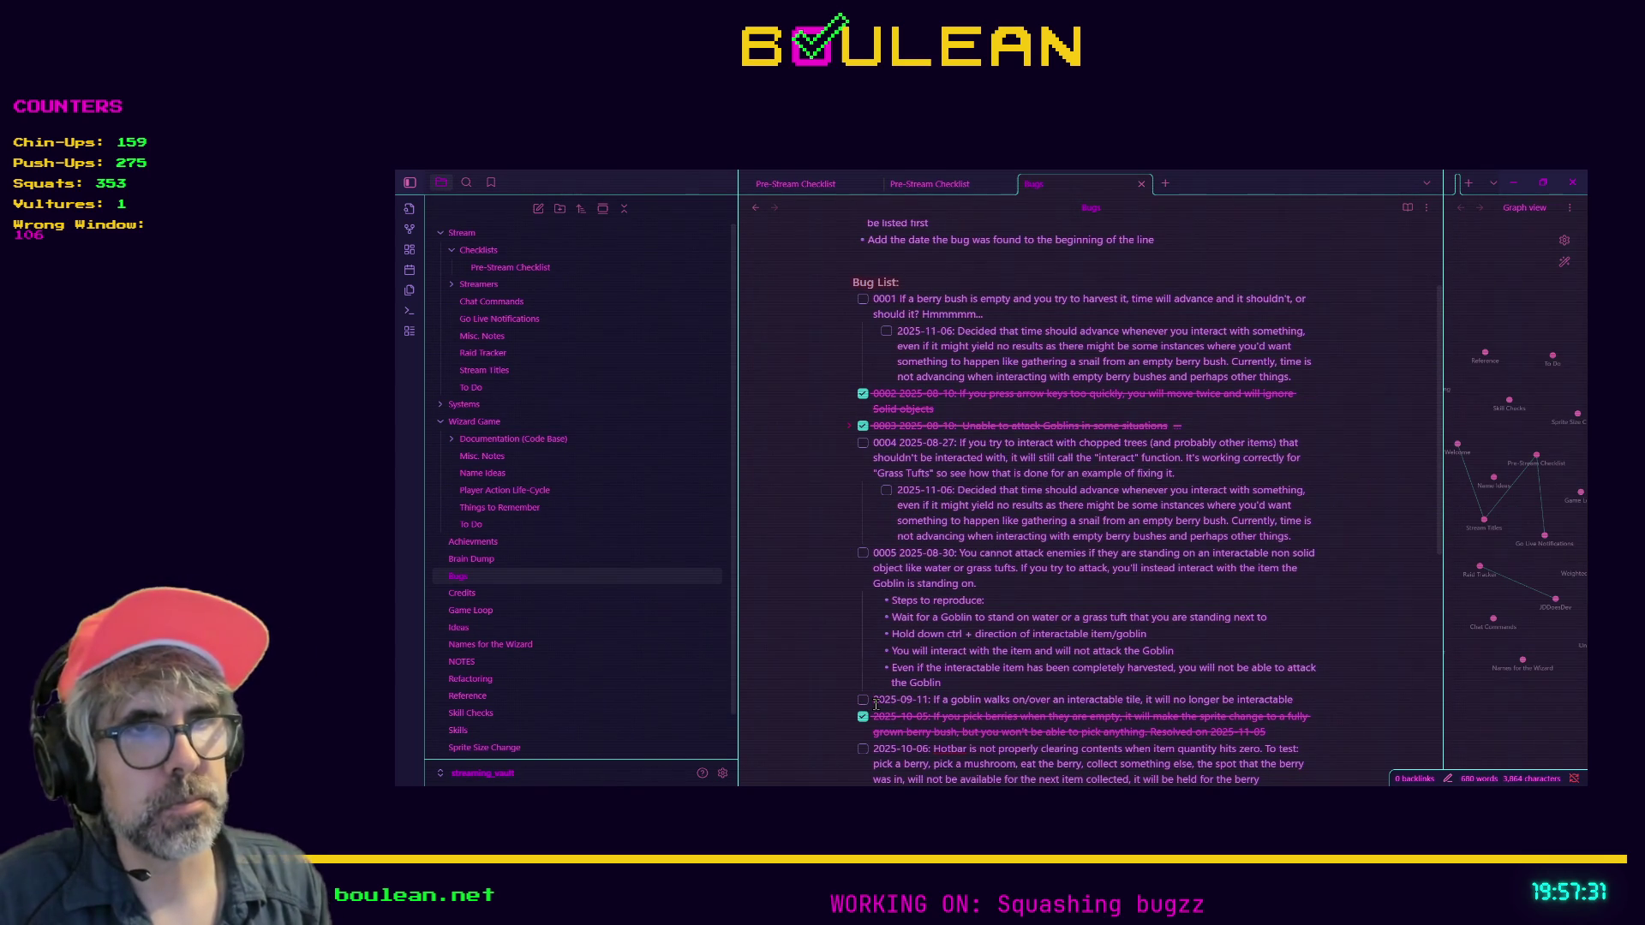
Continue numbering the bugs from 0006 through 0011 further down the note
scroll(794, 593, down, 5)
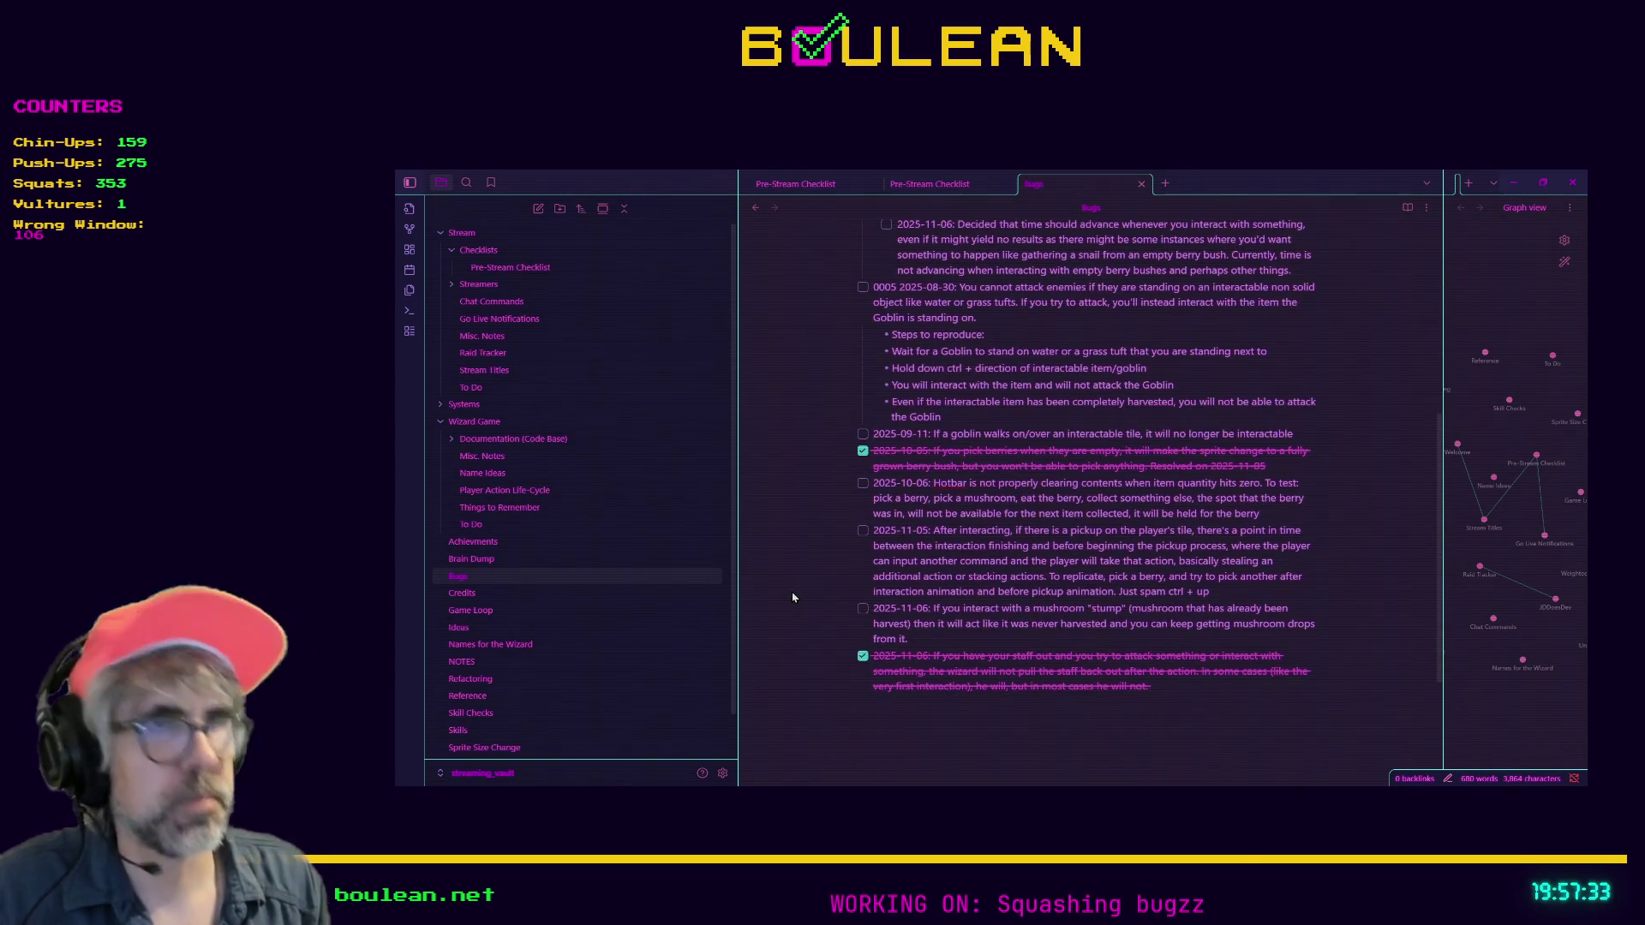
text(0006 )
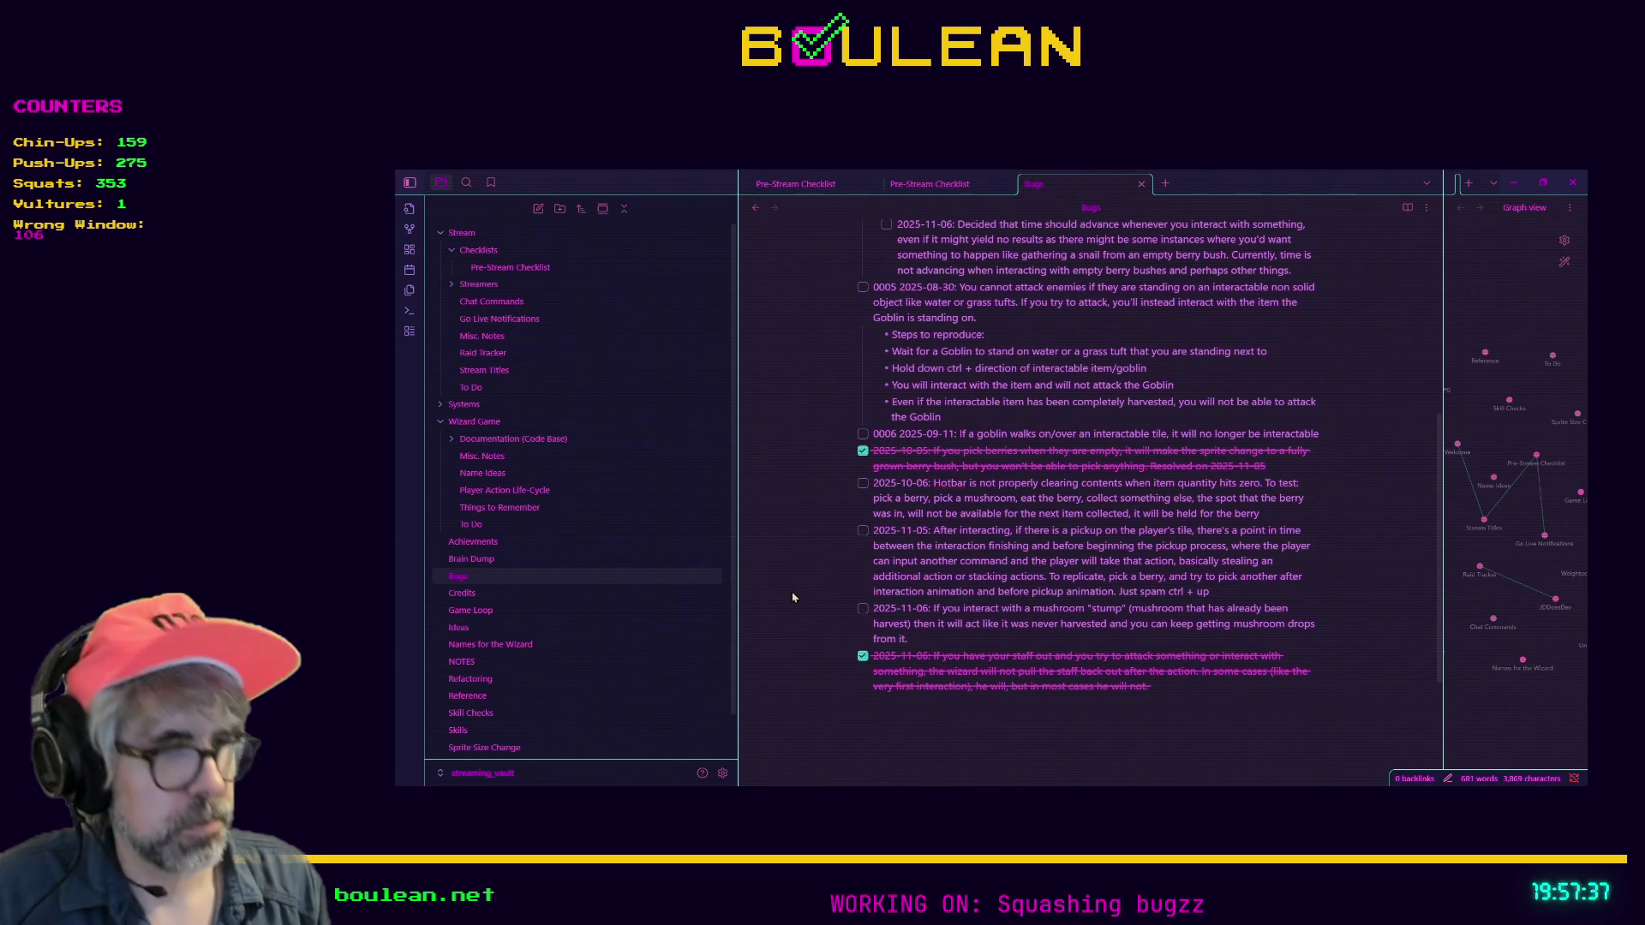
text(0007 )
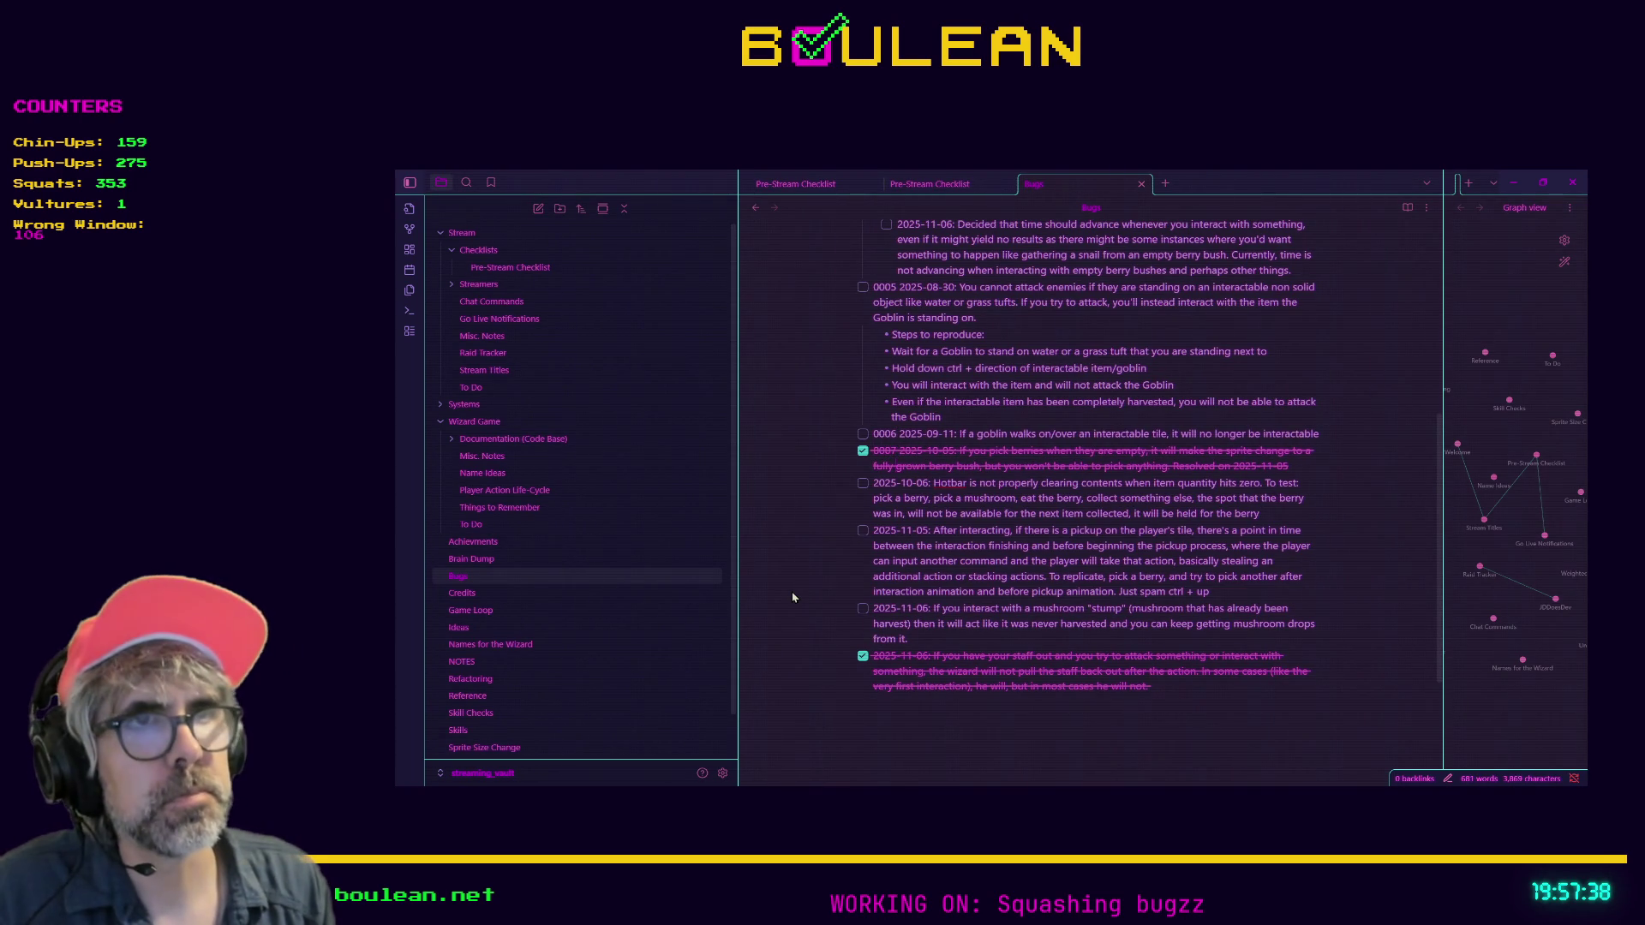
text(0008)
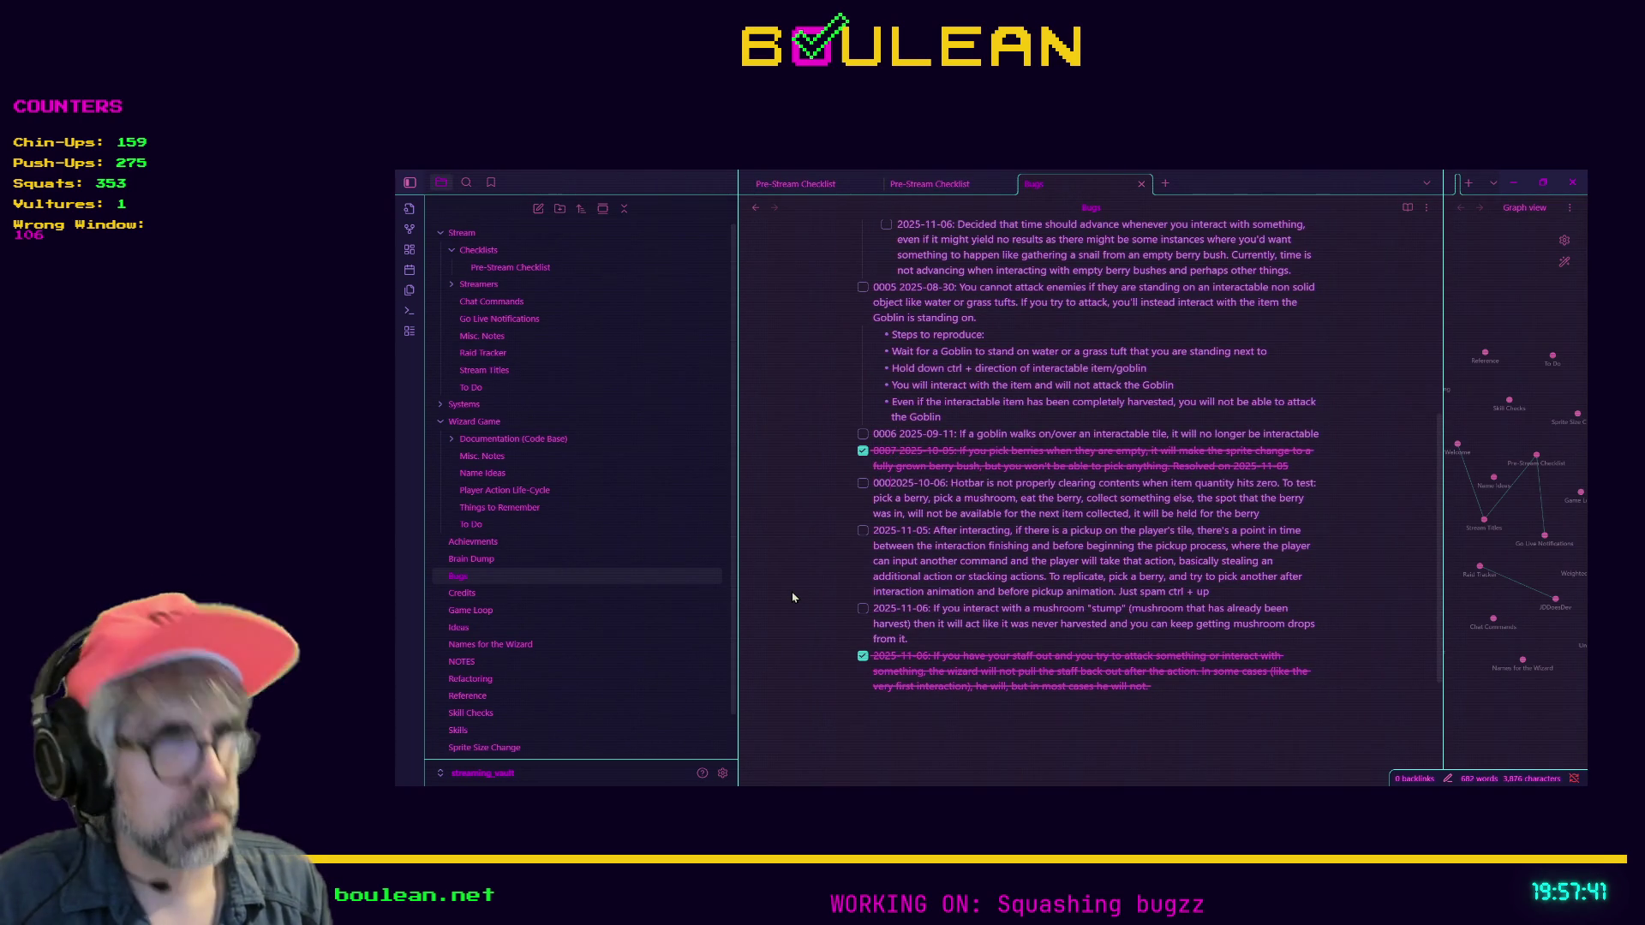
key(ctrl+z)
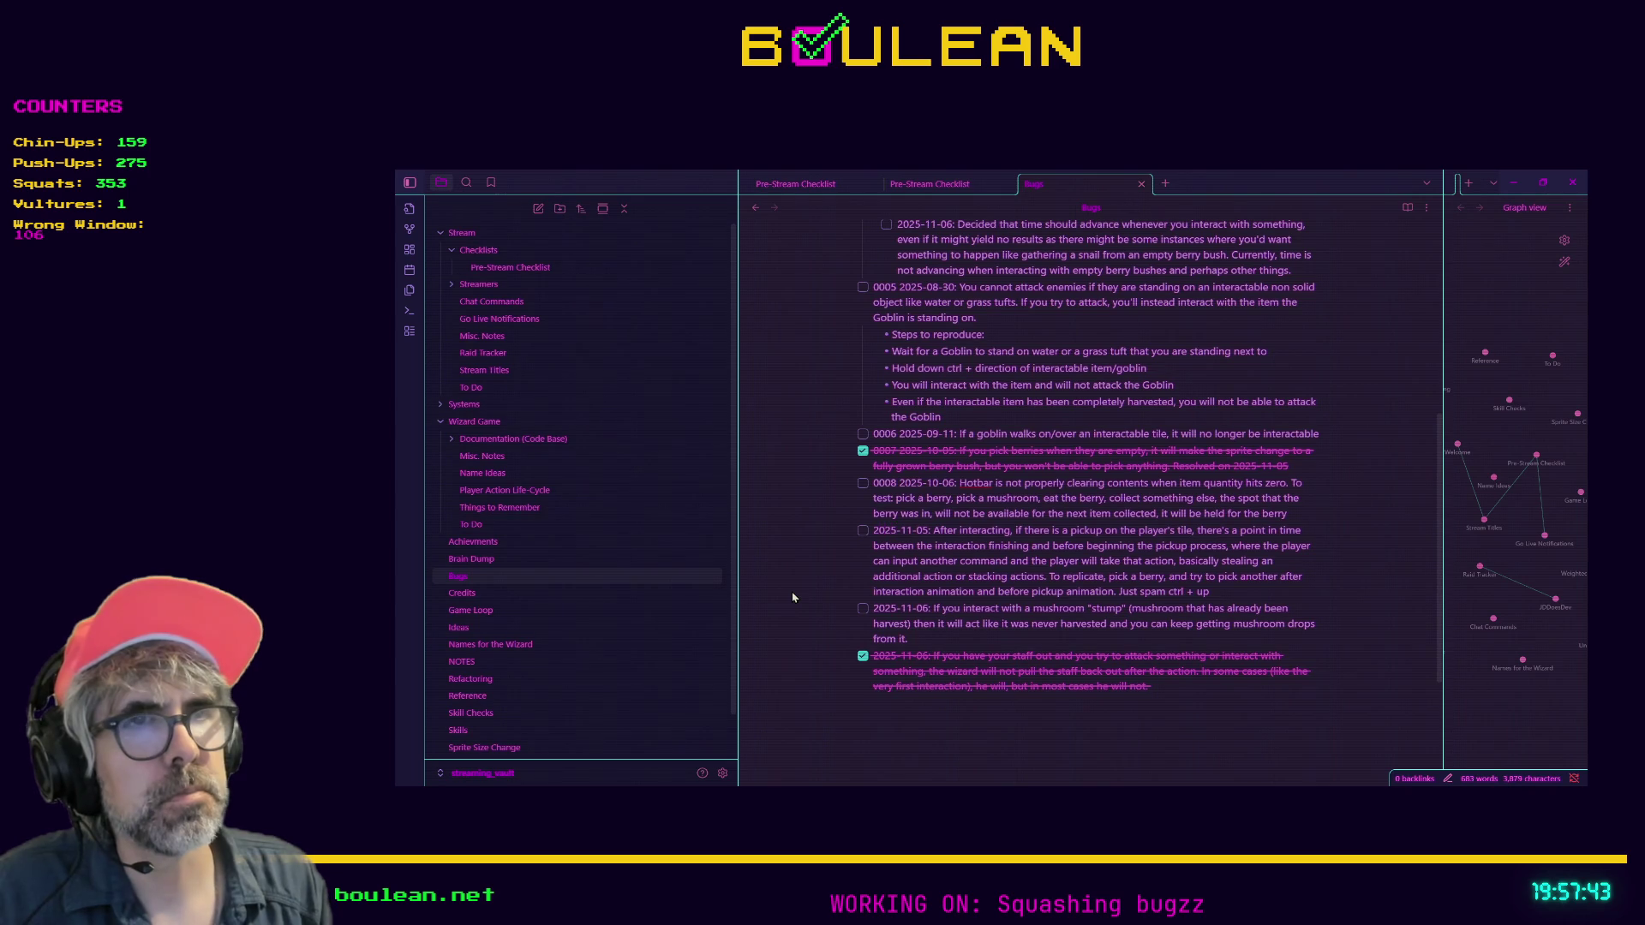
text(0009 2)
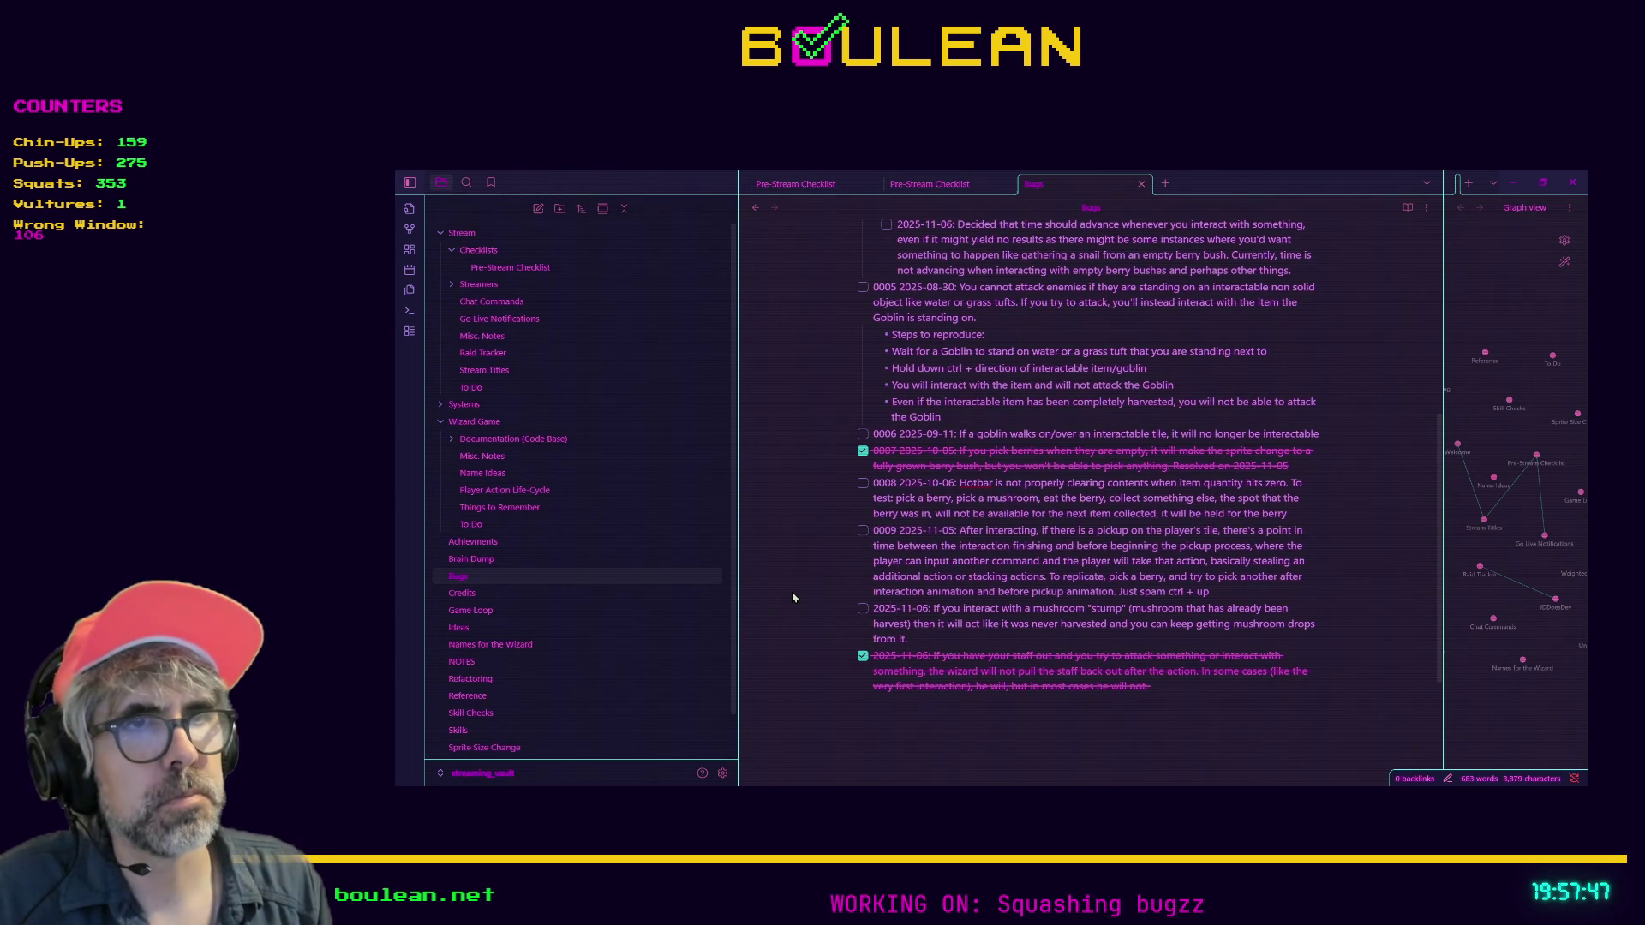
text(025-11-0)
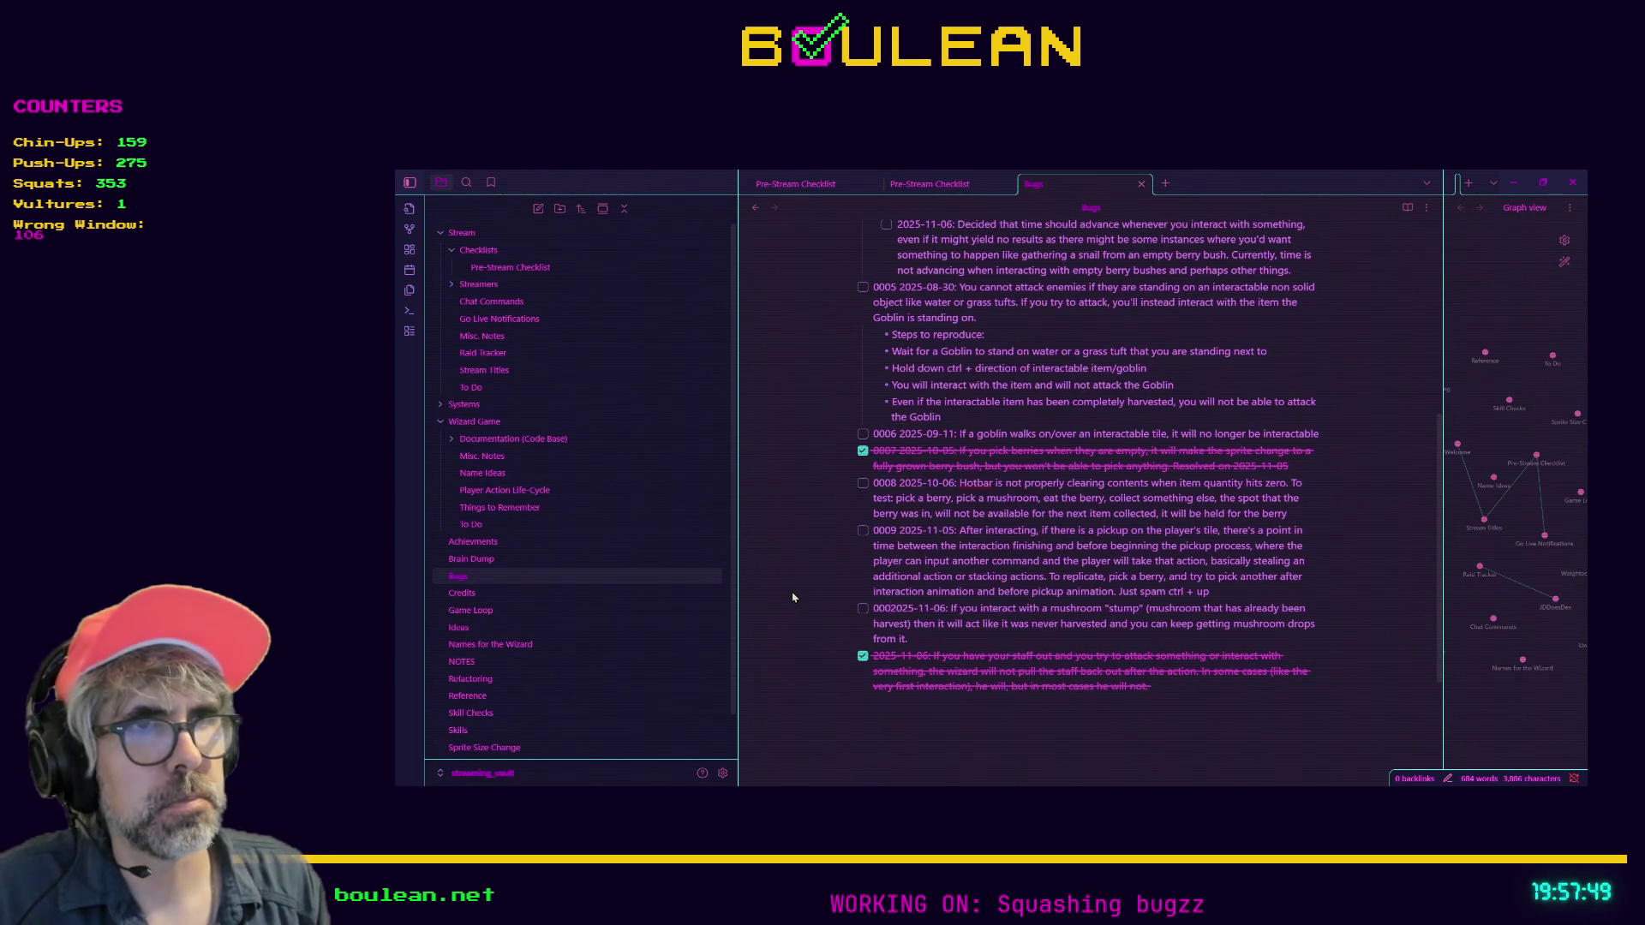
key(BackSpace)
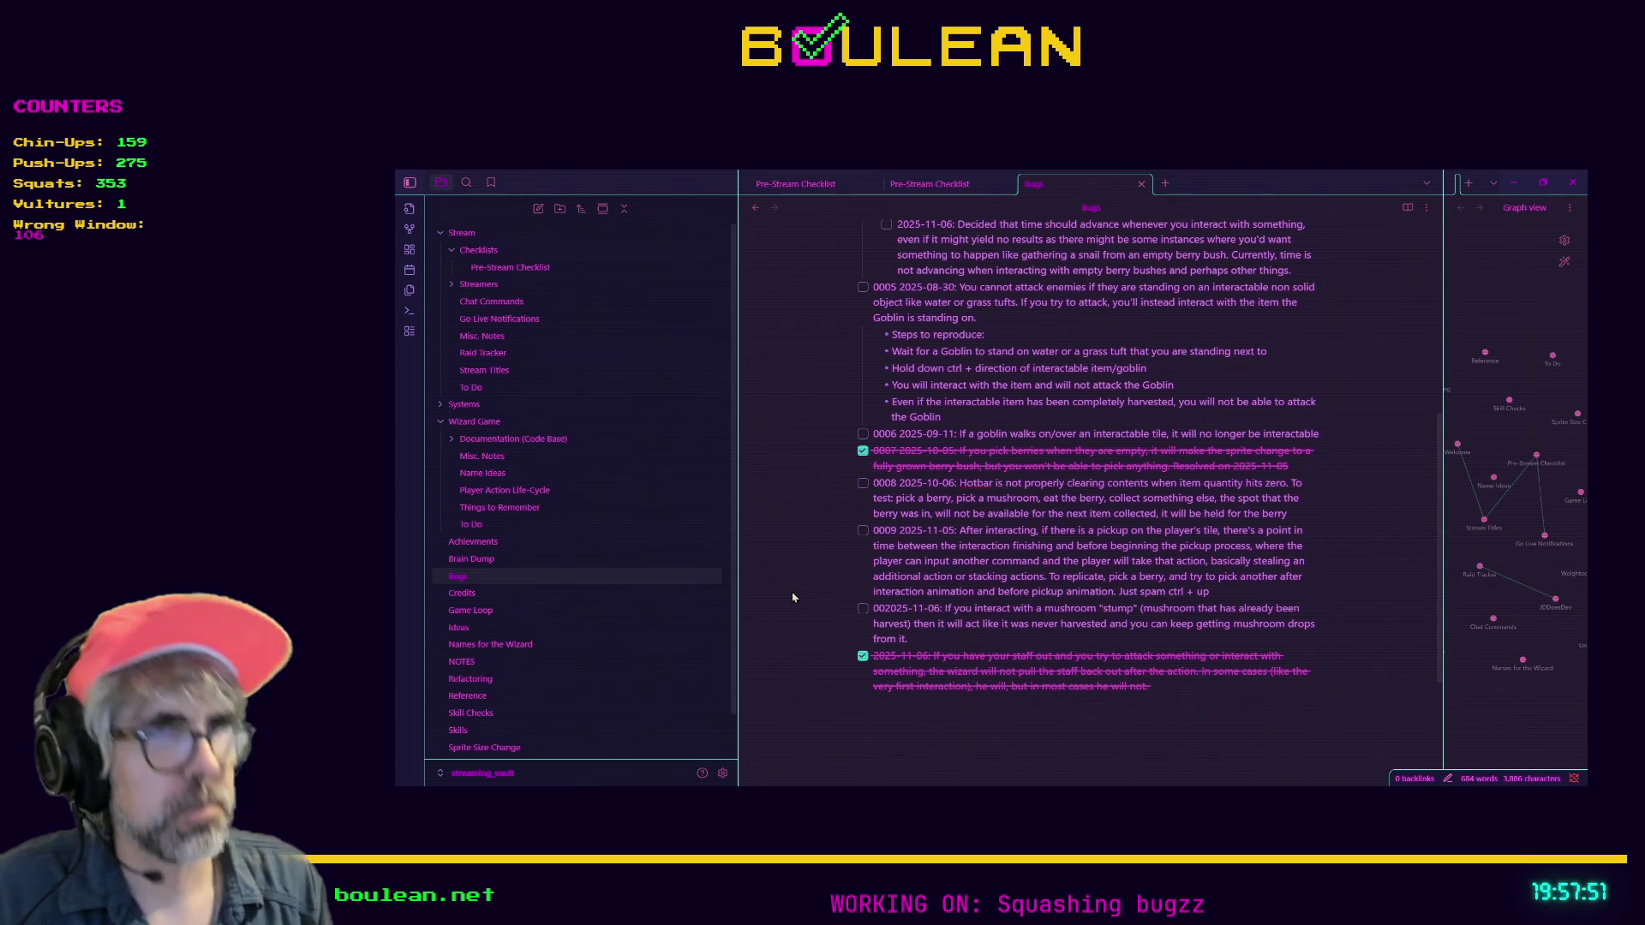
text(10 )
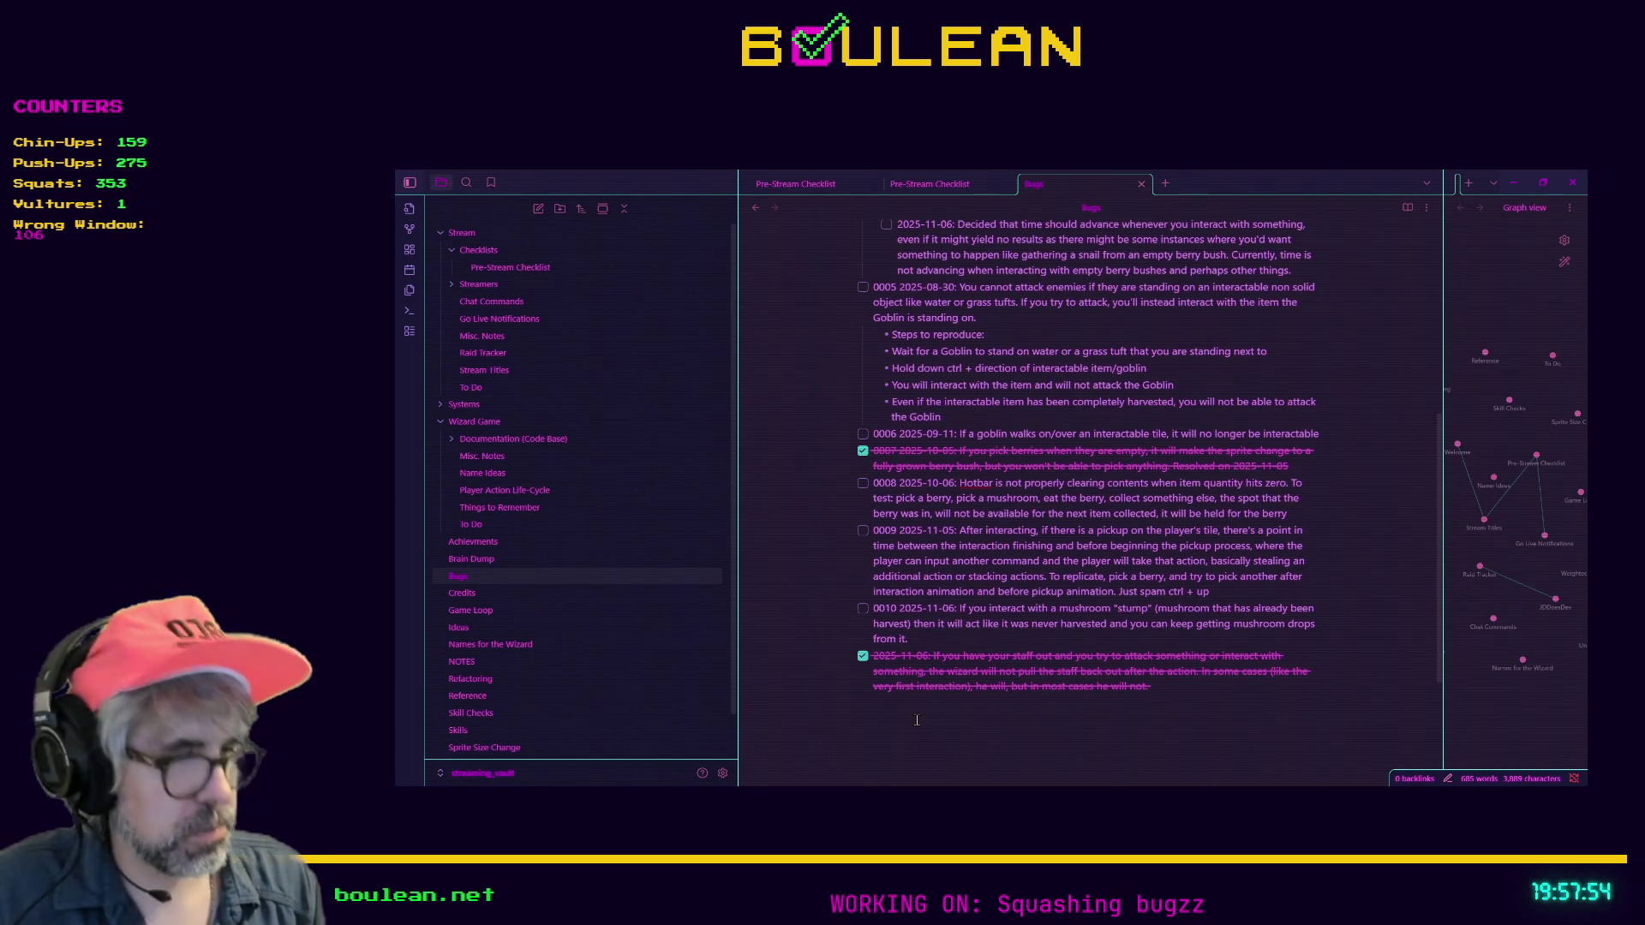
text(011)
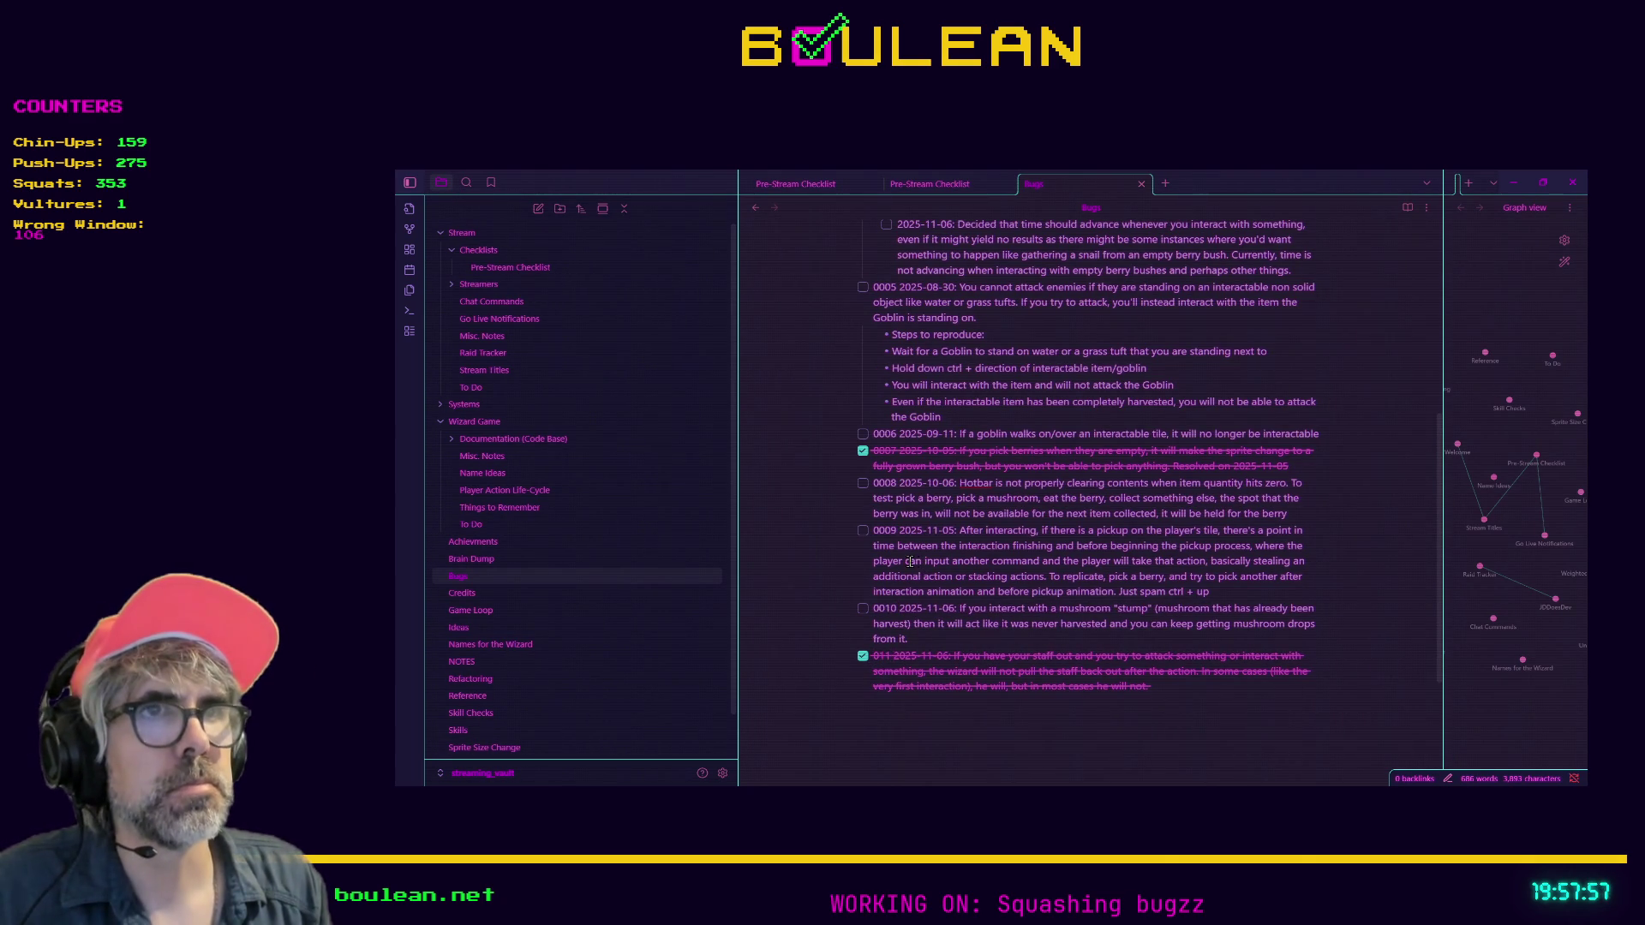
Check off bug 0001 and its 2025-11-06 sub-item
scroll(910, 561, up, 5)
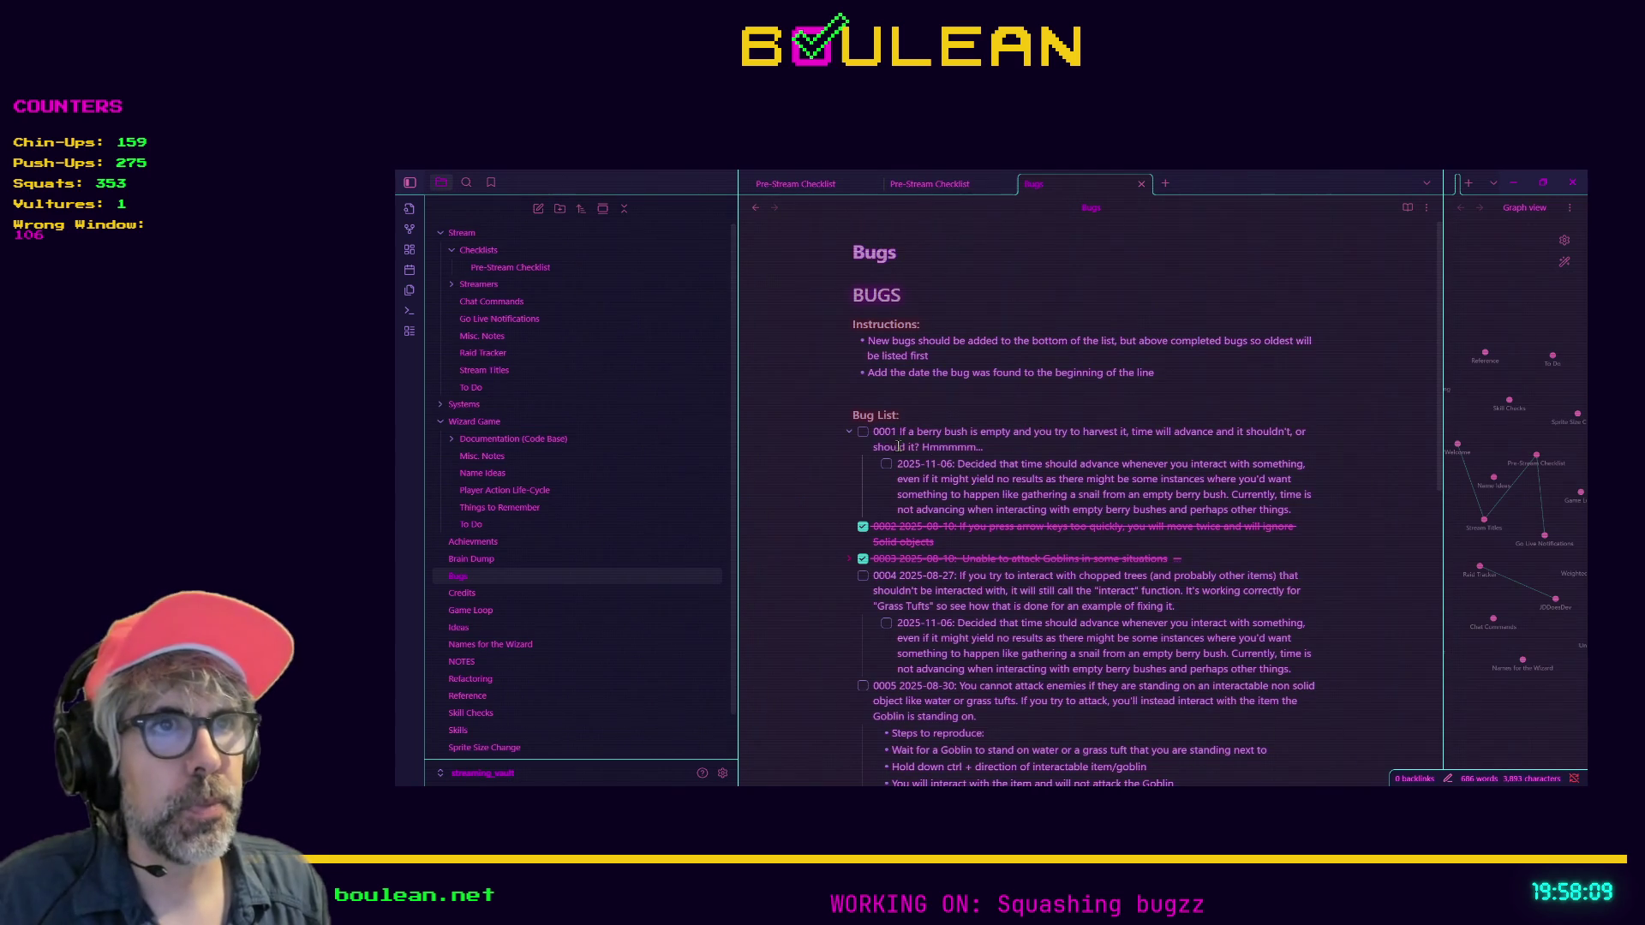
click(863, 431)
click(886, 464)
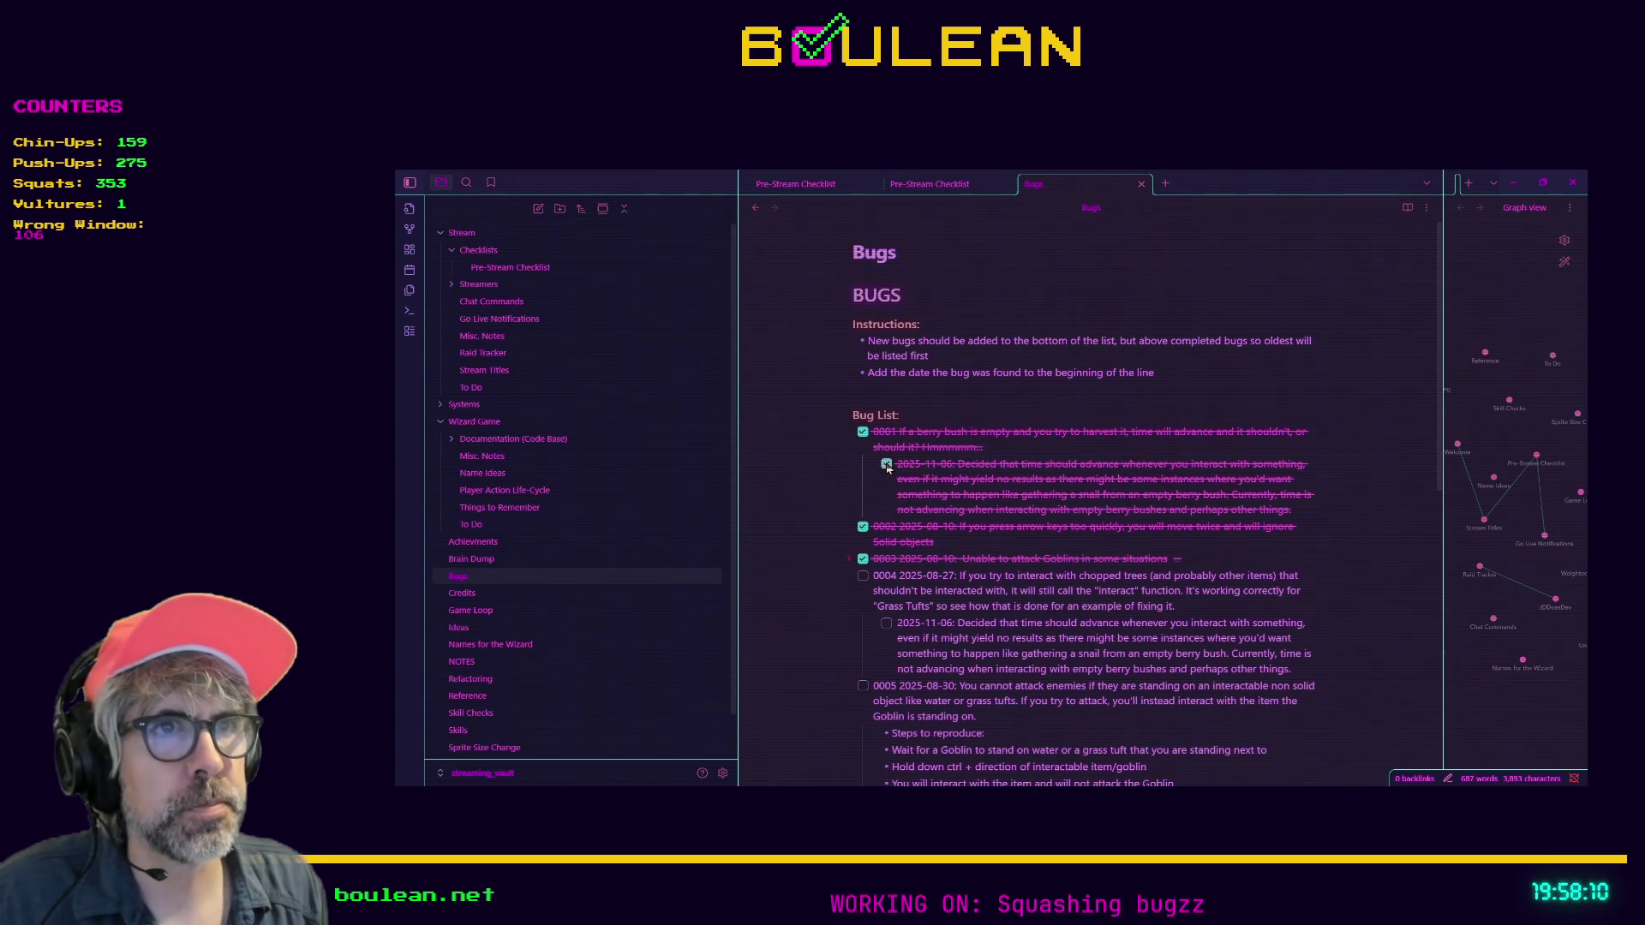
scroll(799, 478, down, 2)
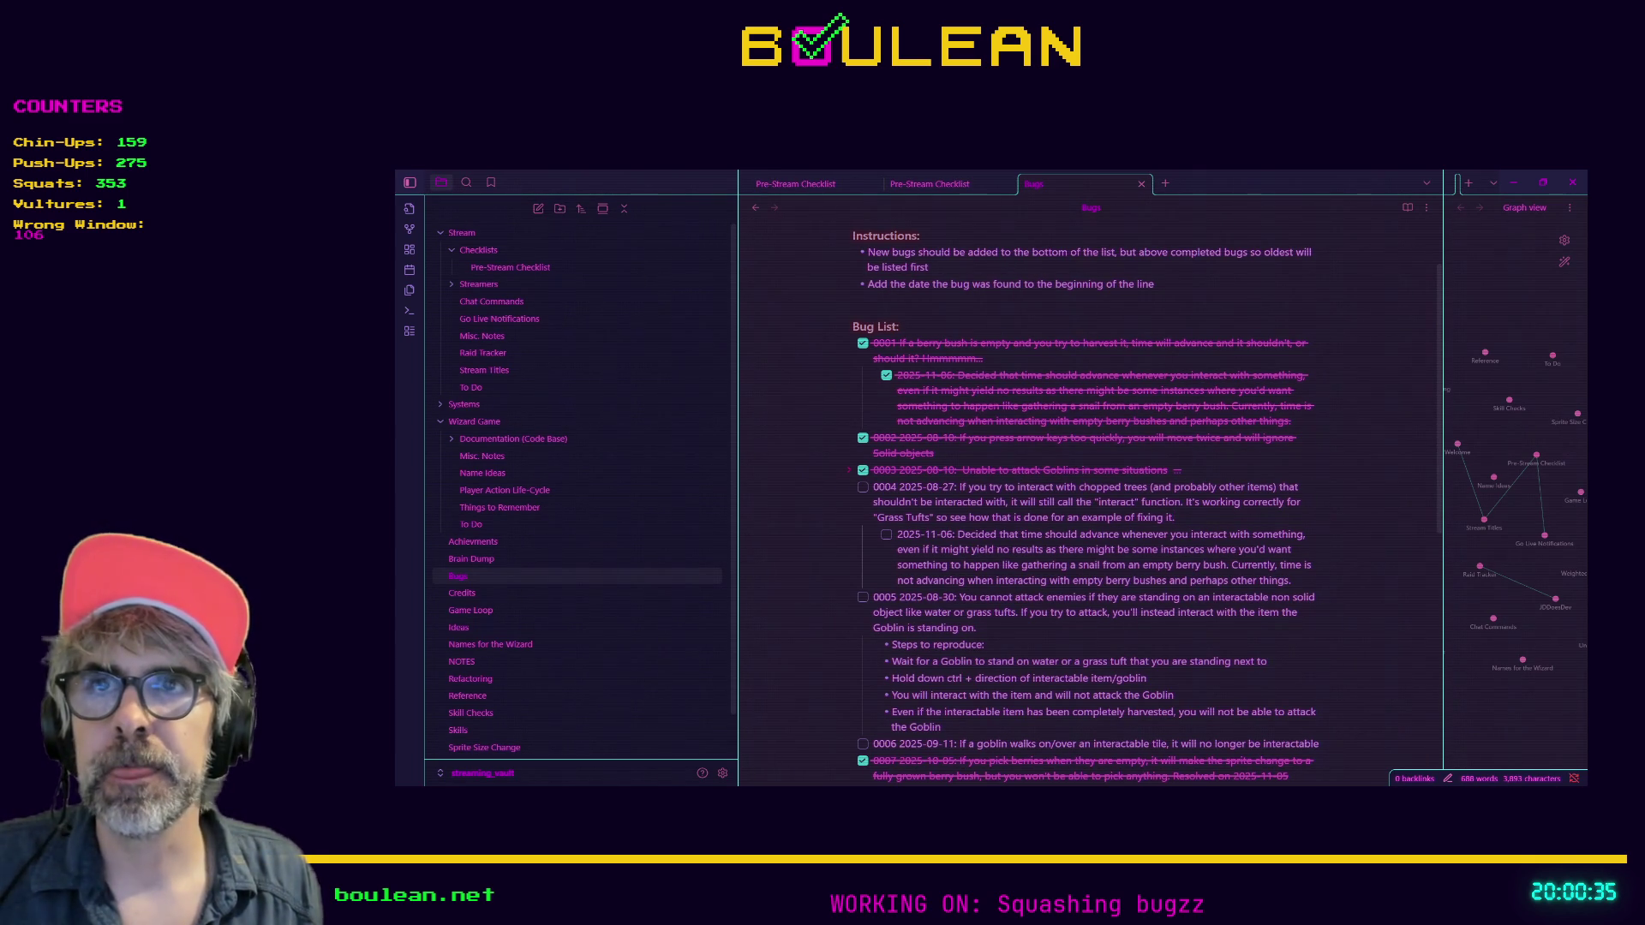
Bring the Obsidian bug list window back into focus
key(alt+Tab)
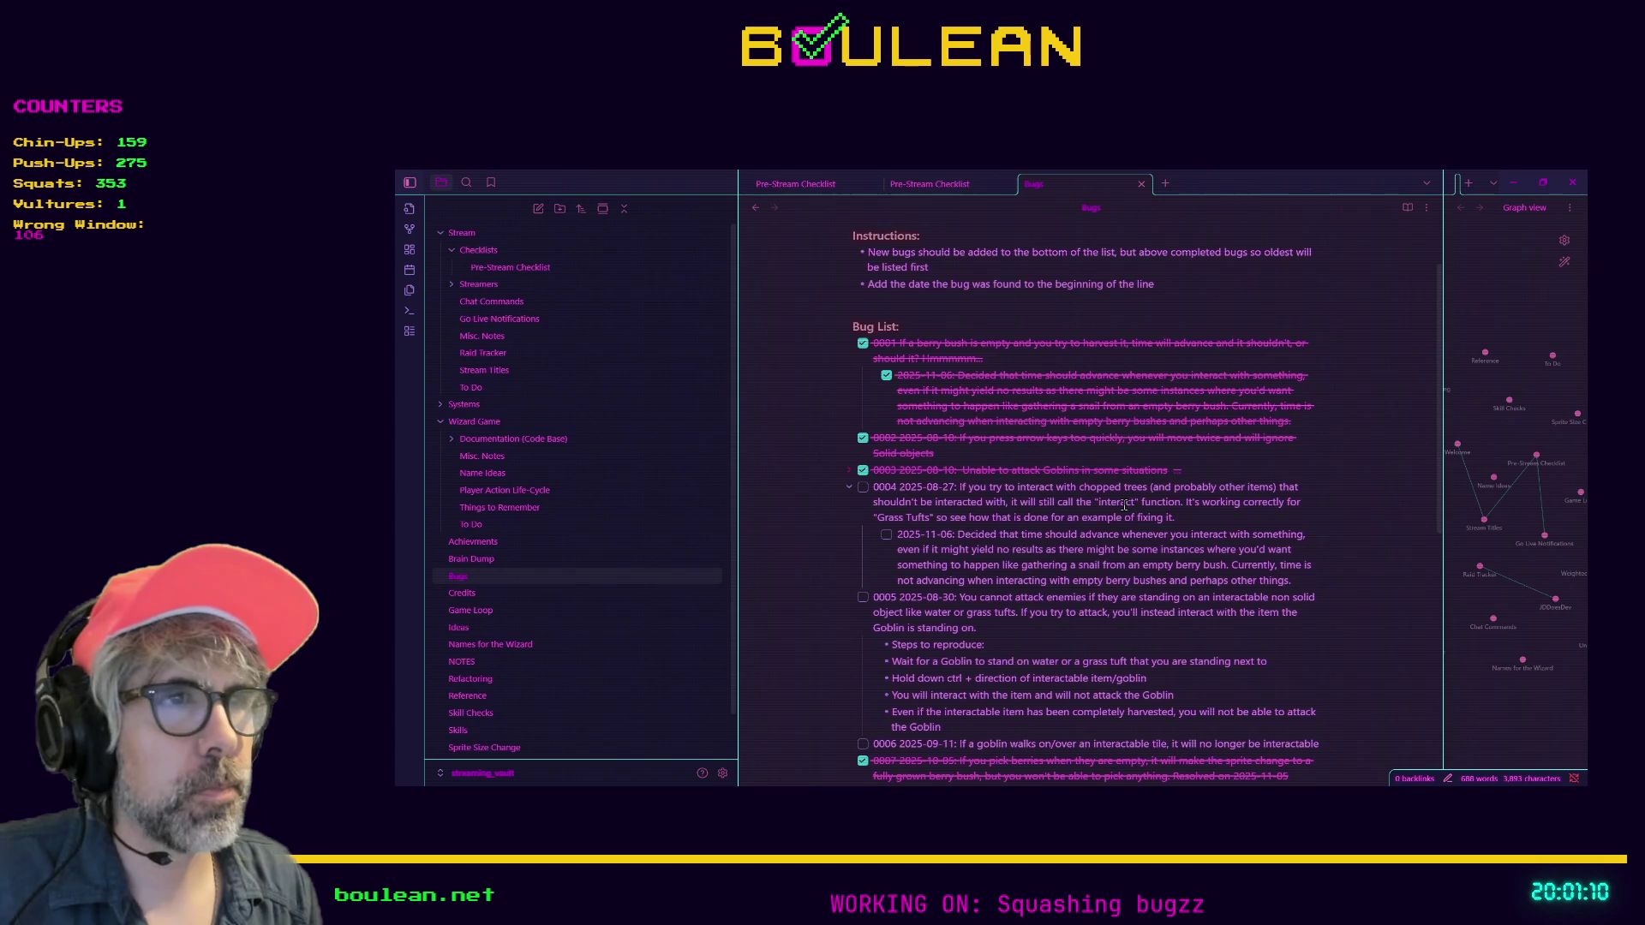
Minimize the bug list and run the project from the berry_bush script
click(1513, 182)
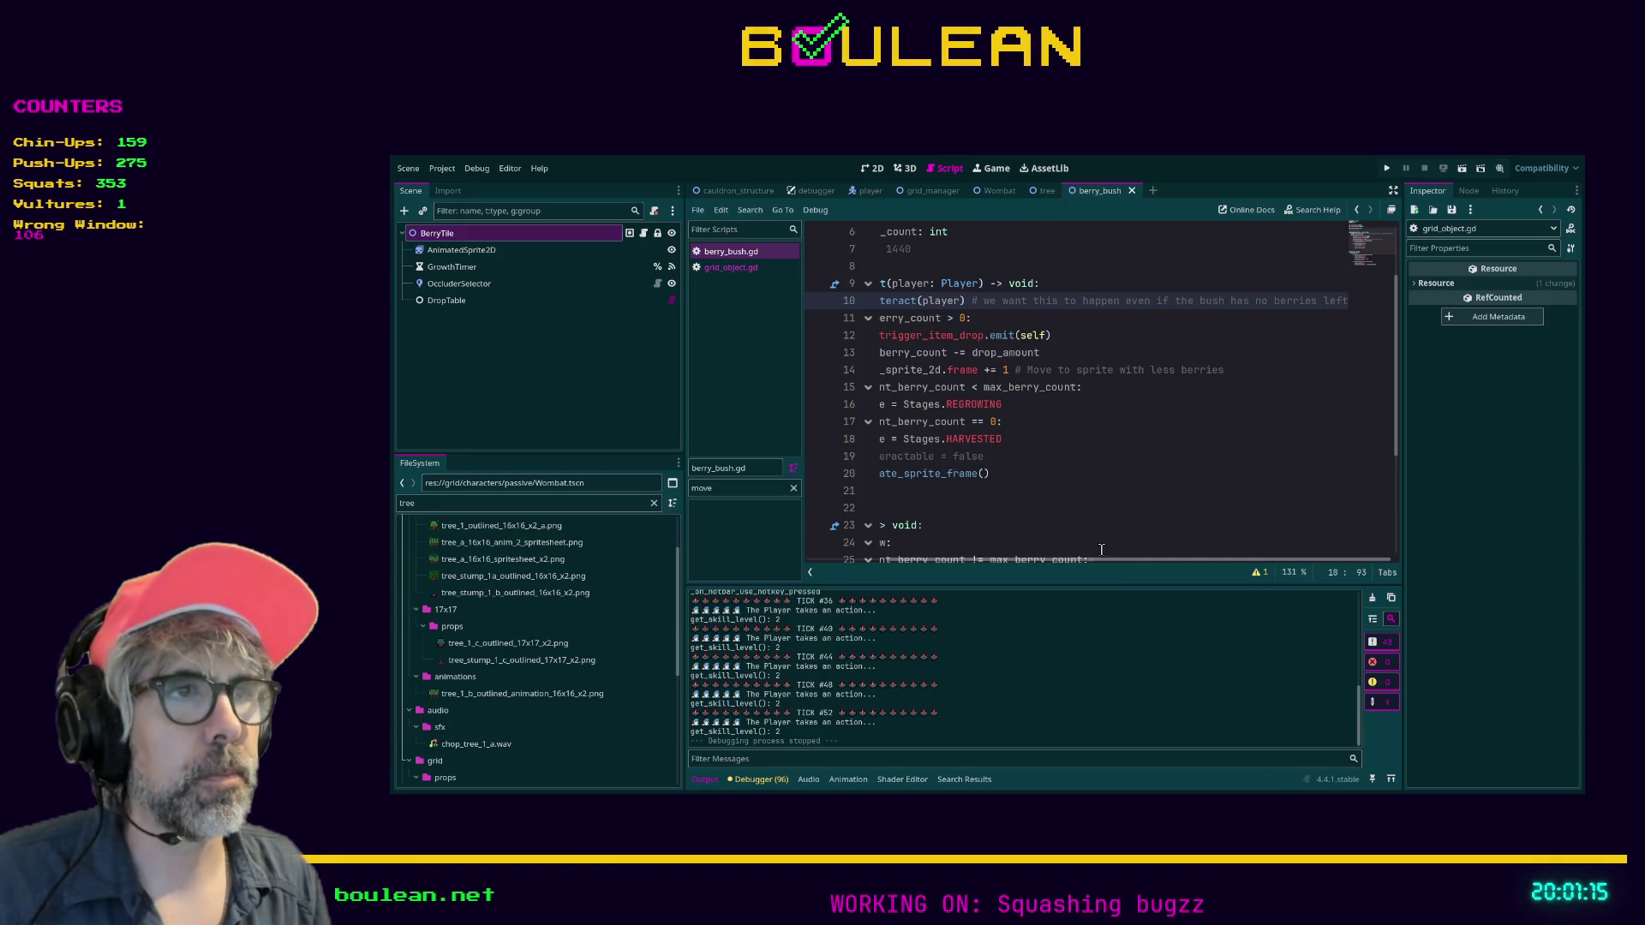
click(1090, 498)
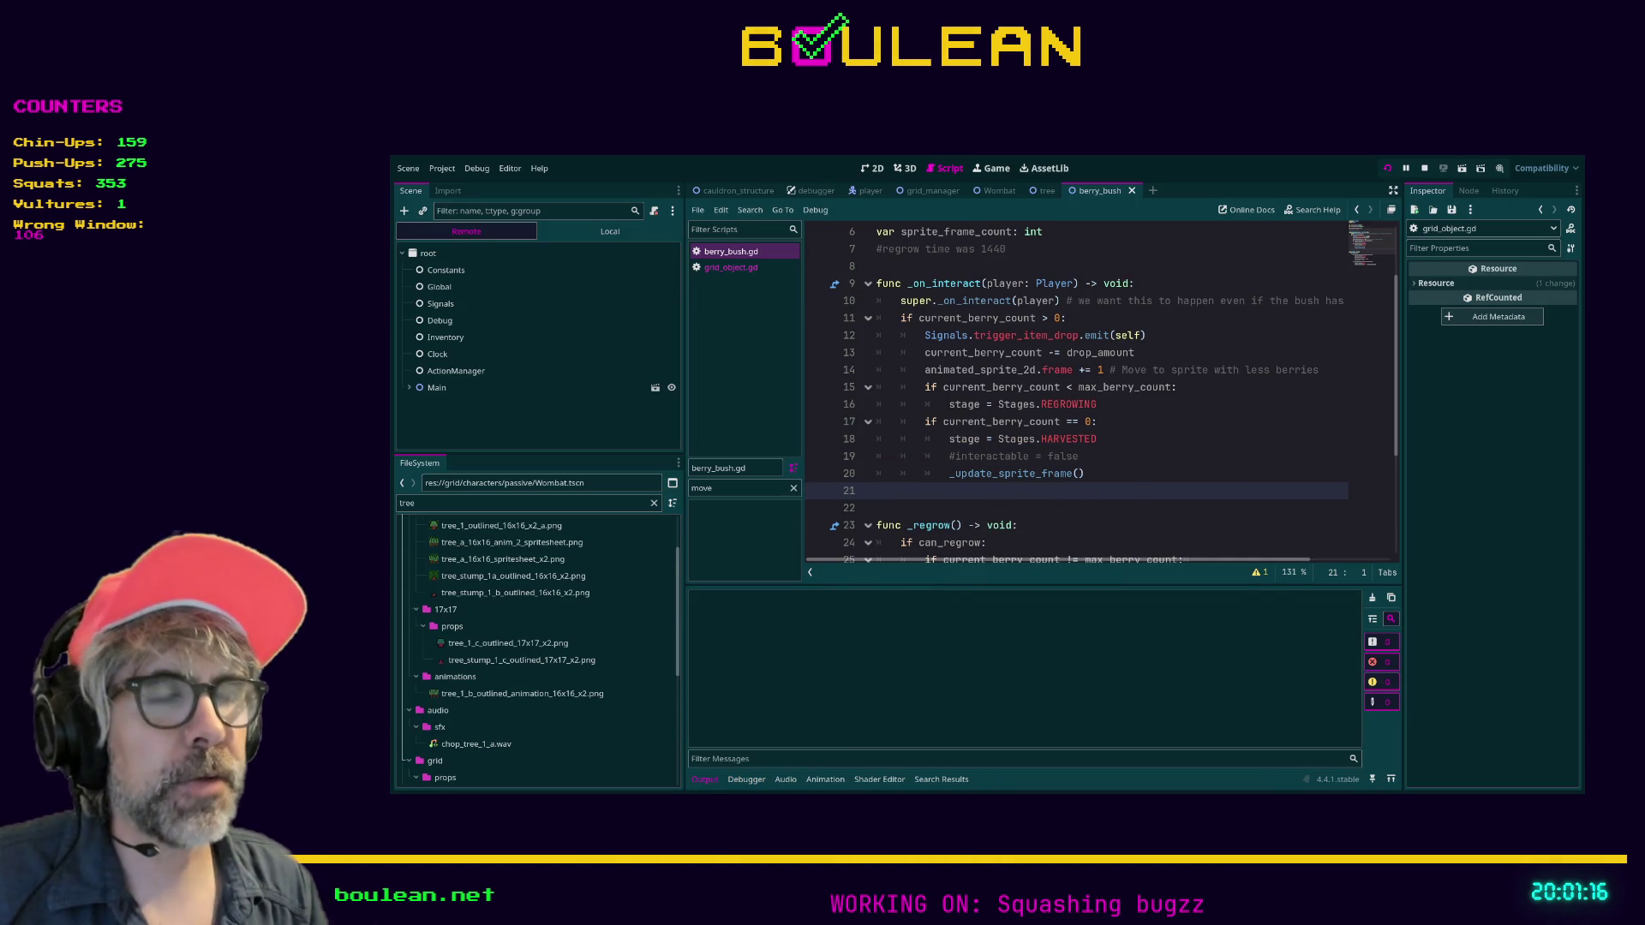
key(F5)
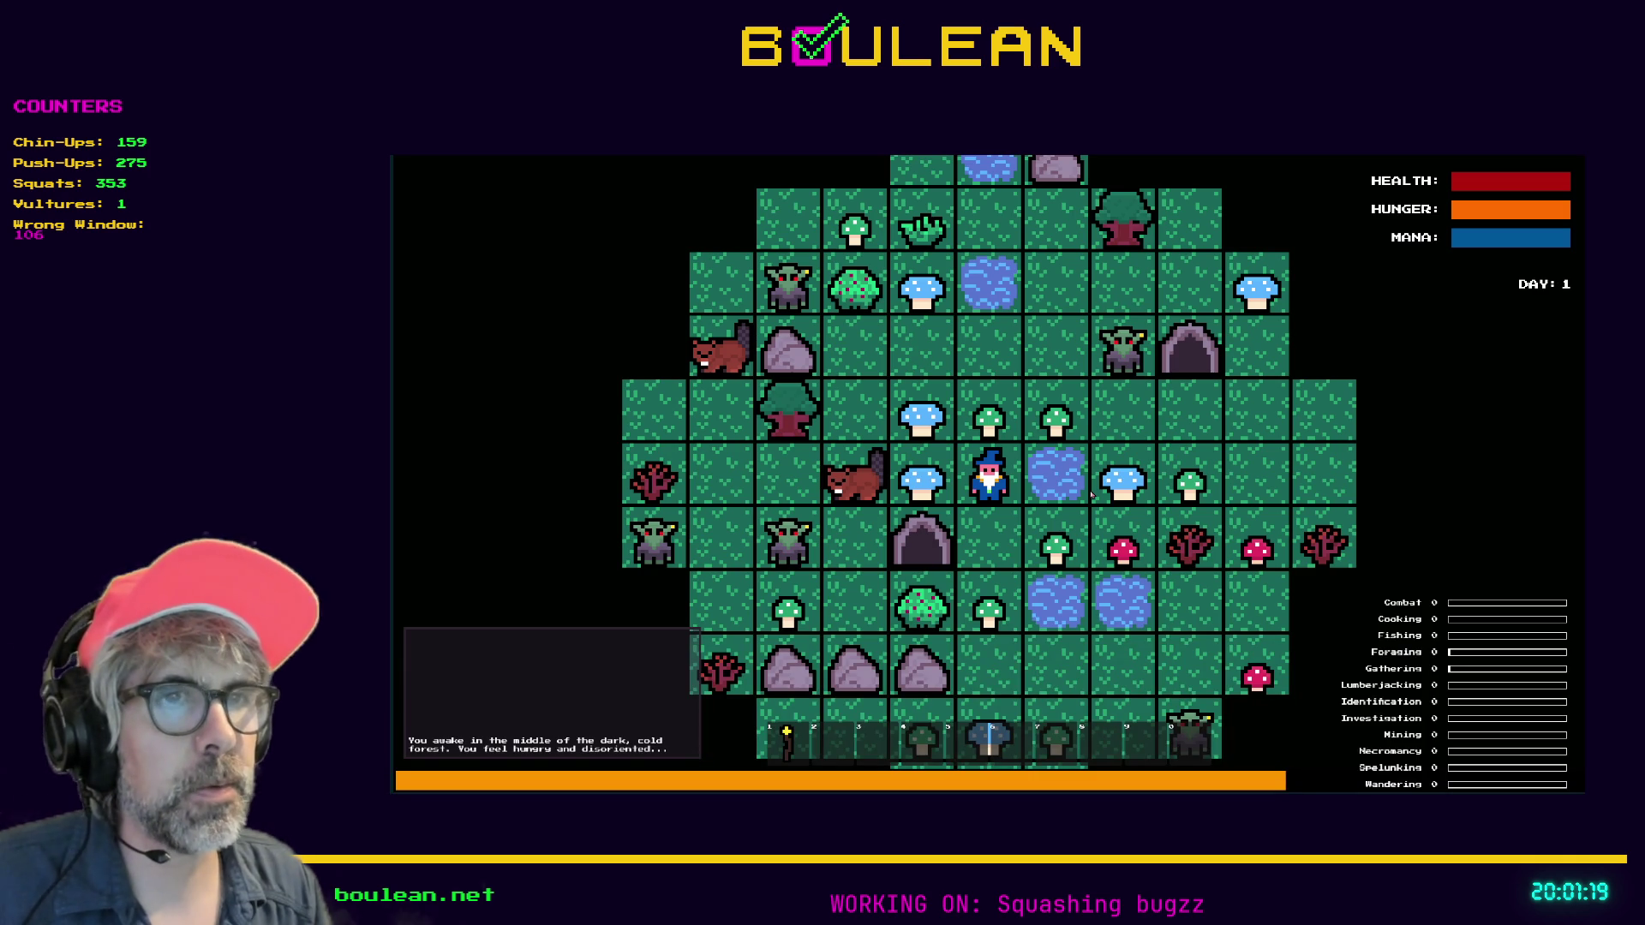
Walk the wizard north and catch a fish from the water
key(Up)
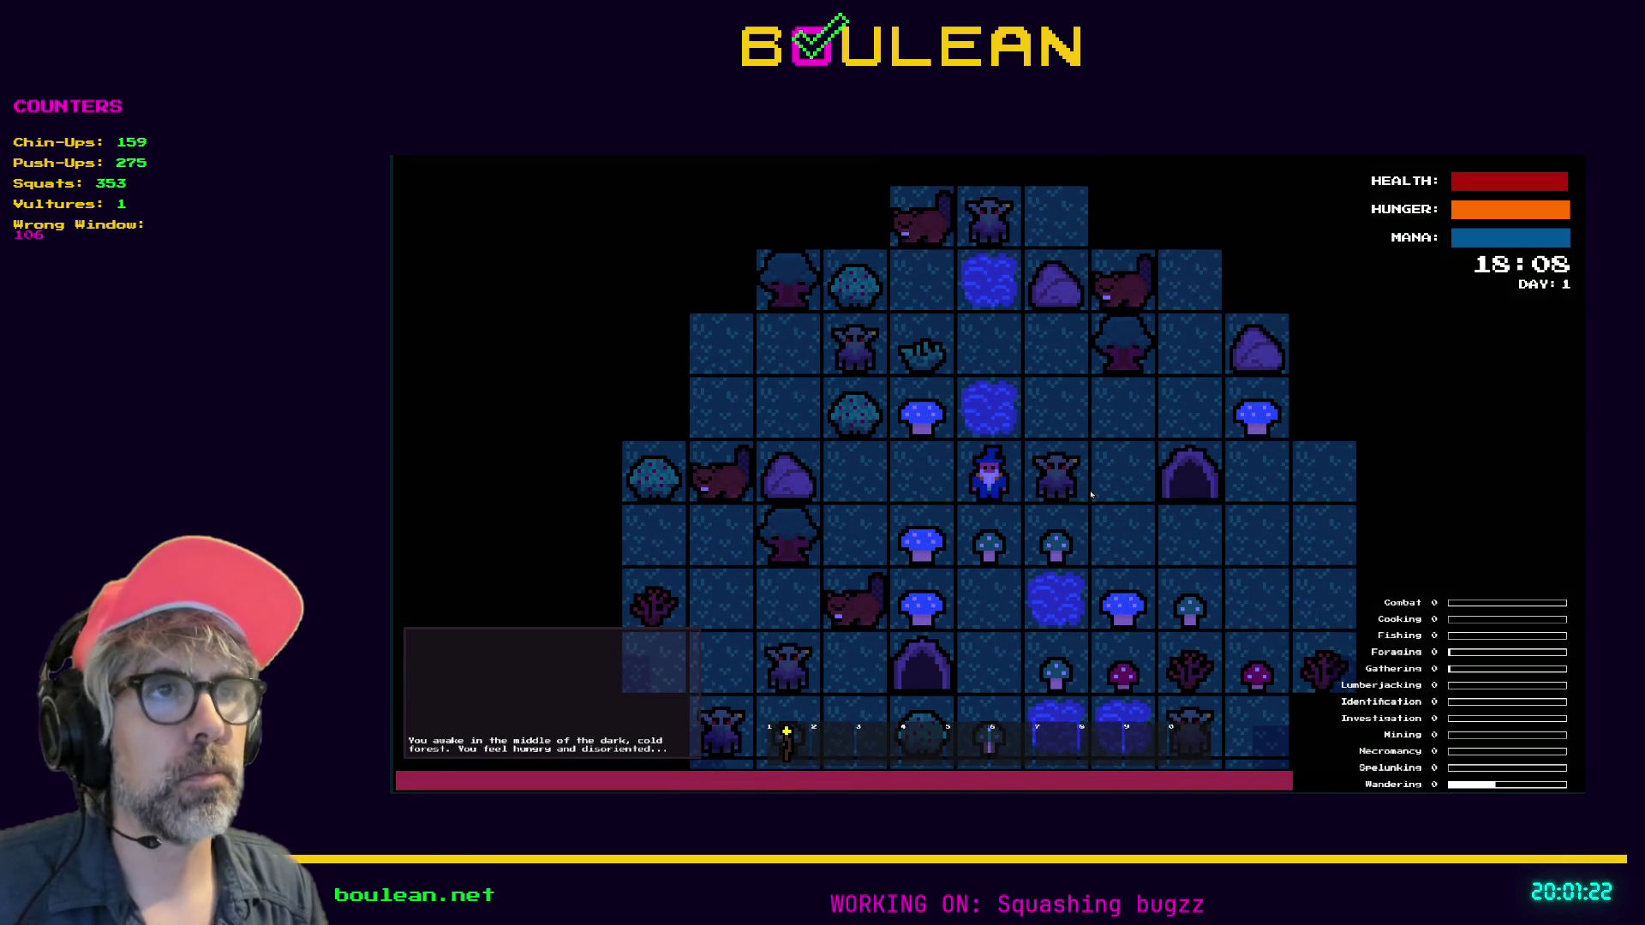
key(Up)
key(Up)
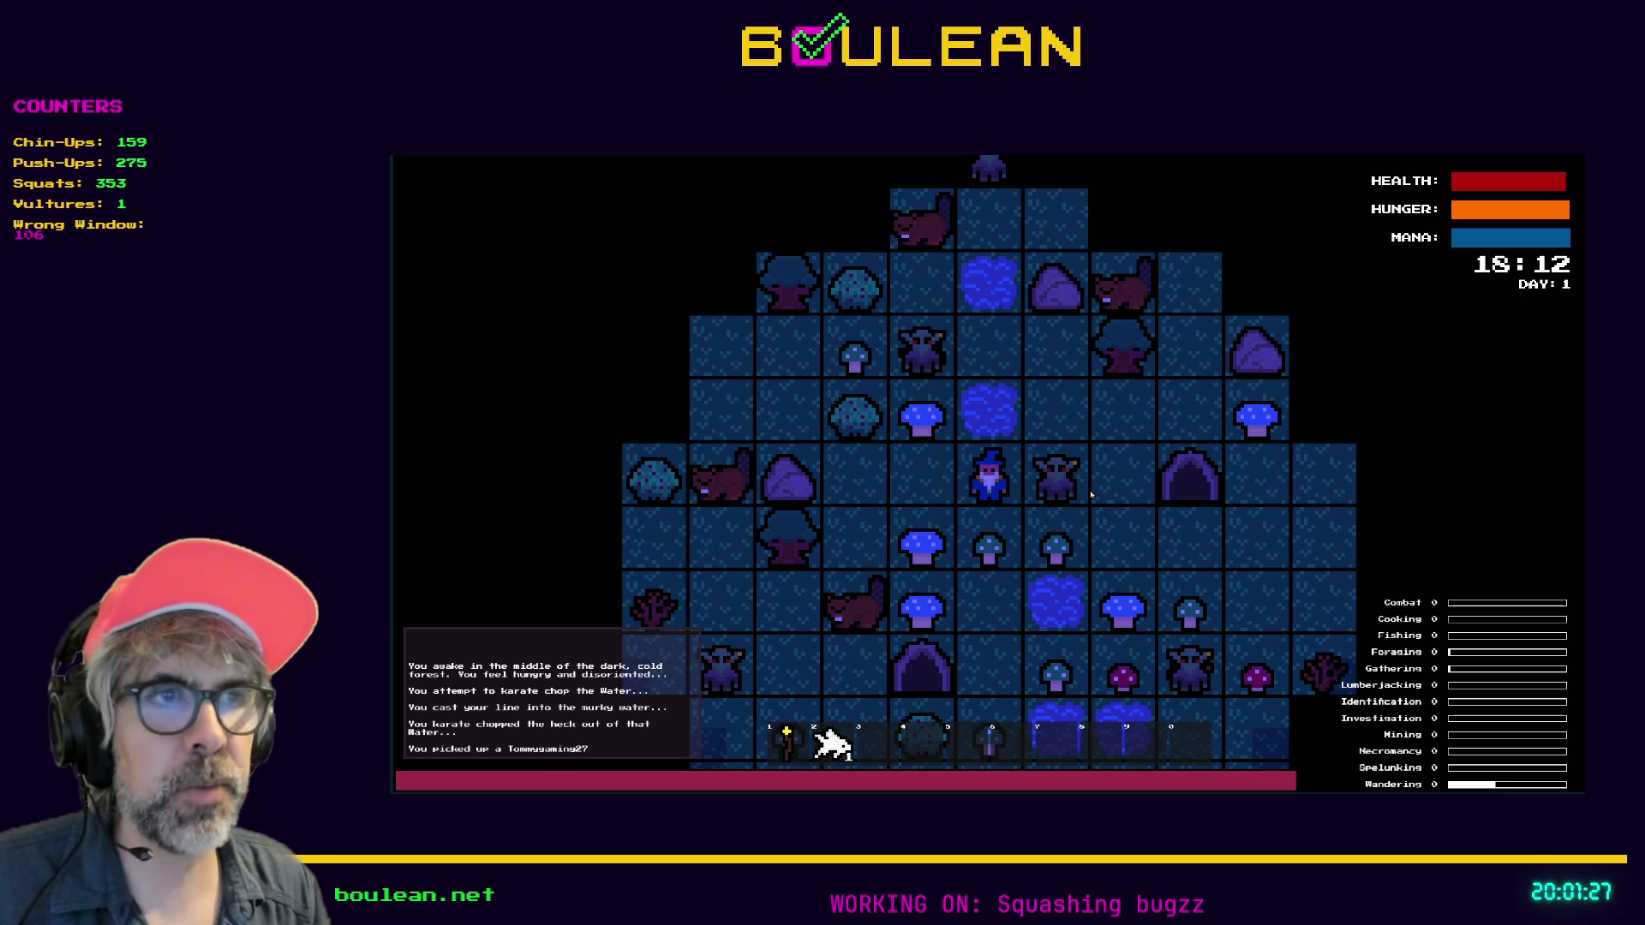
key(Up)
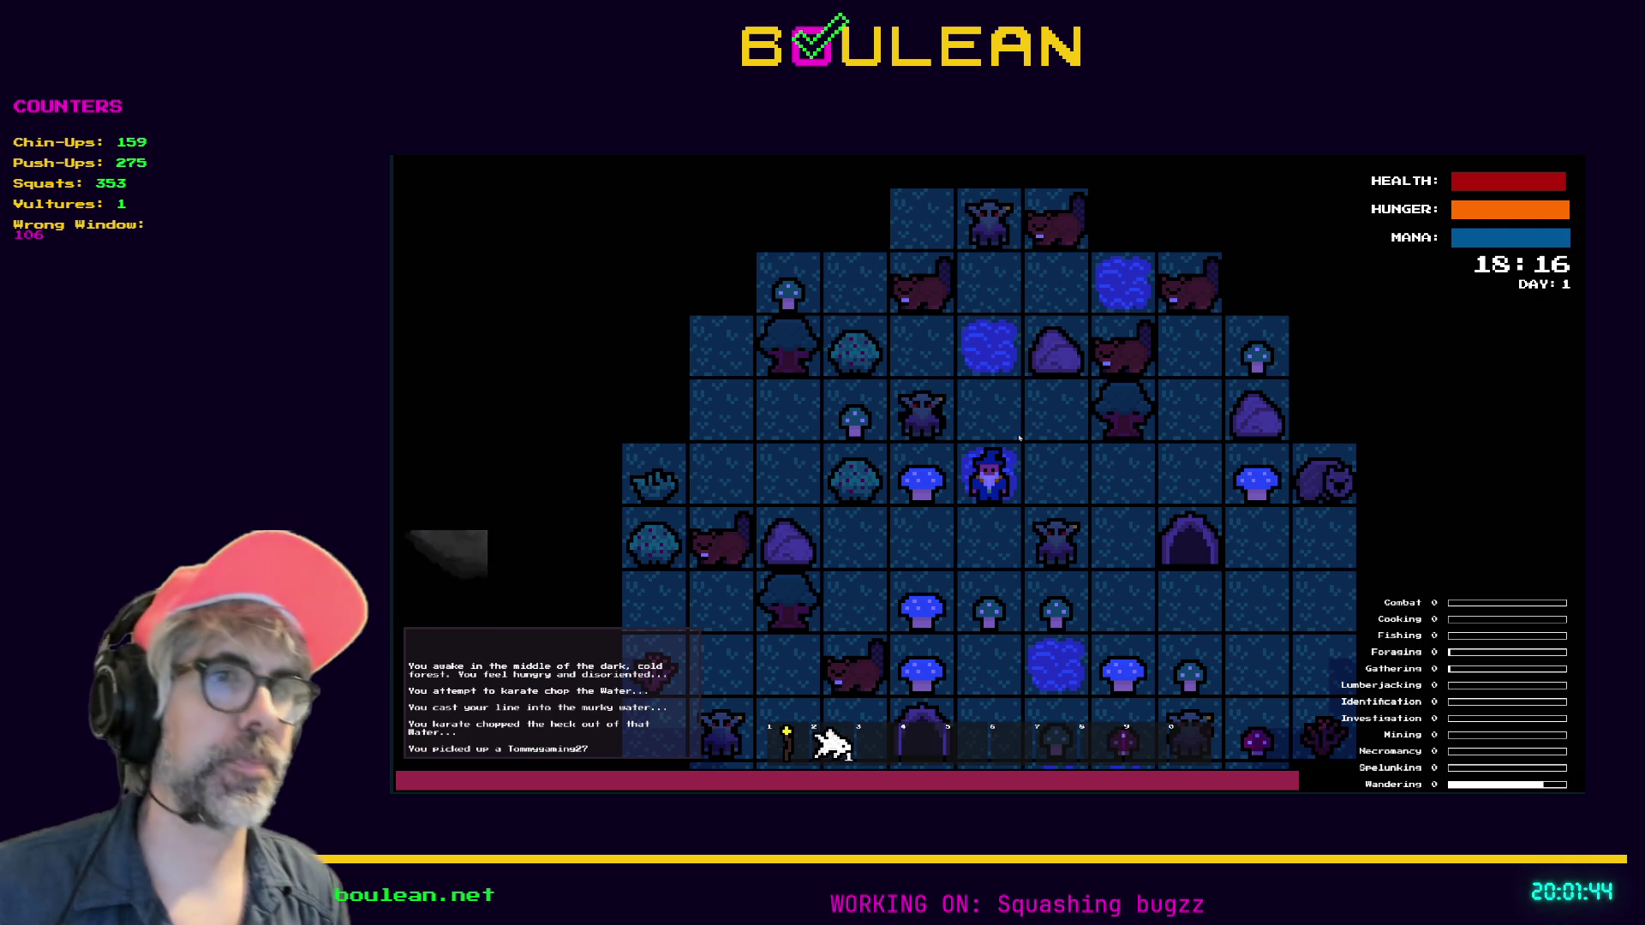
key(Up)
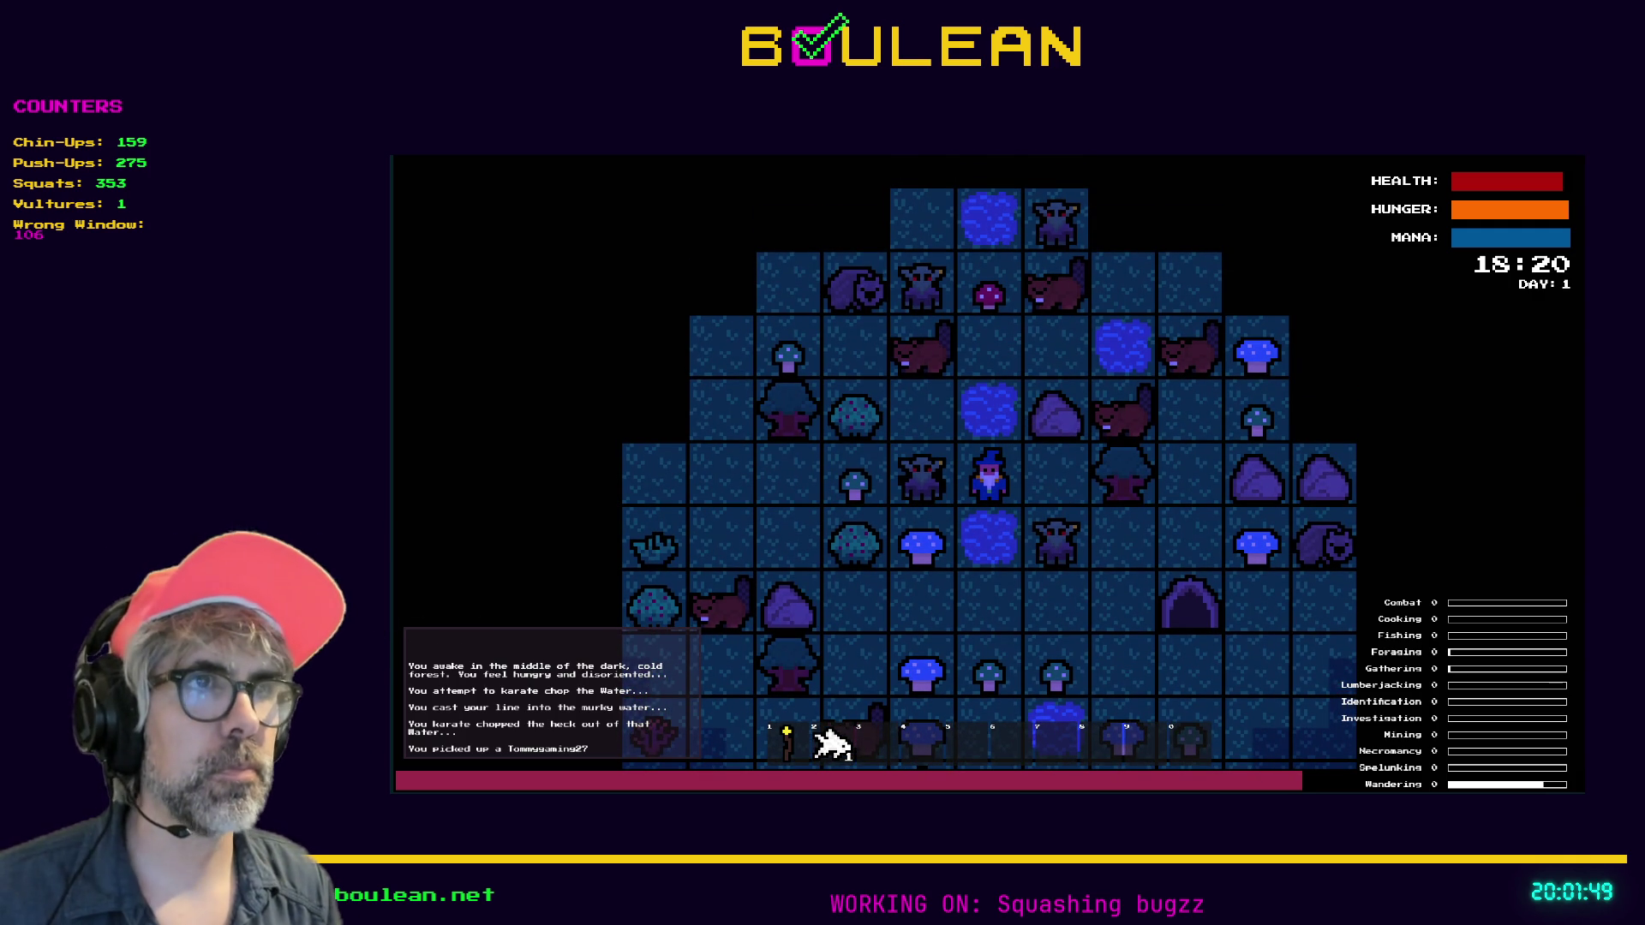
Attack the adjacent goblin, then smite every goblin from the debug panel
click(1073, 542)
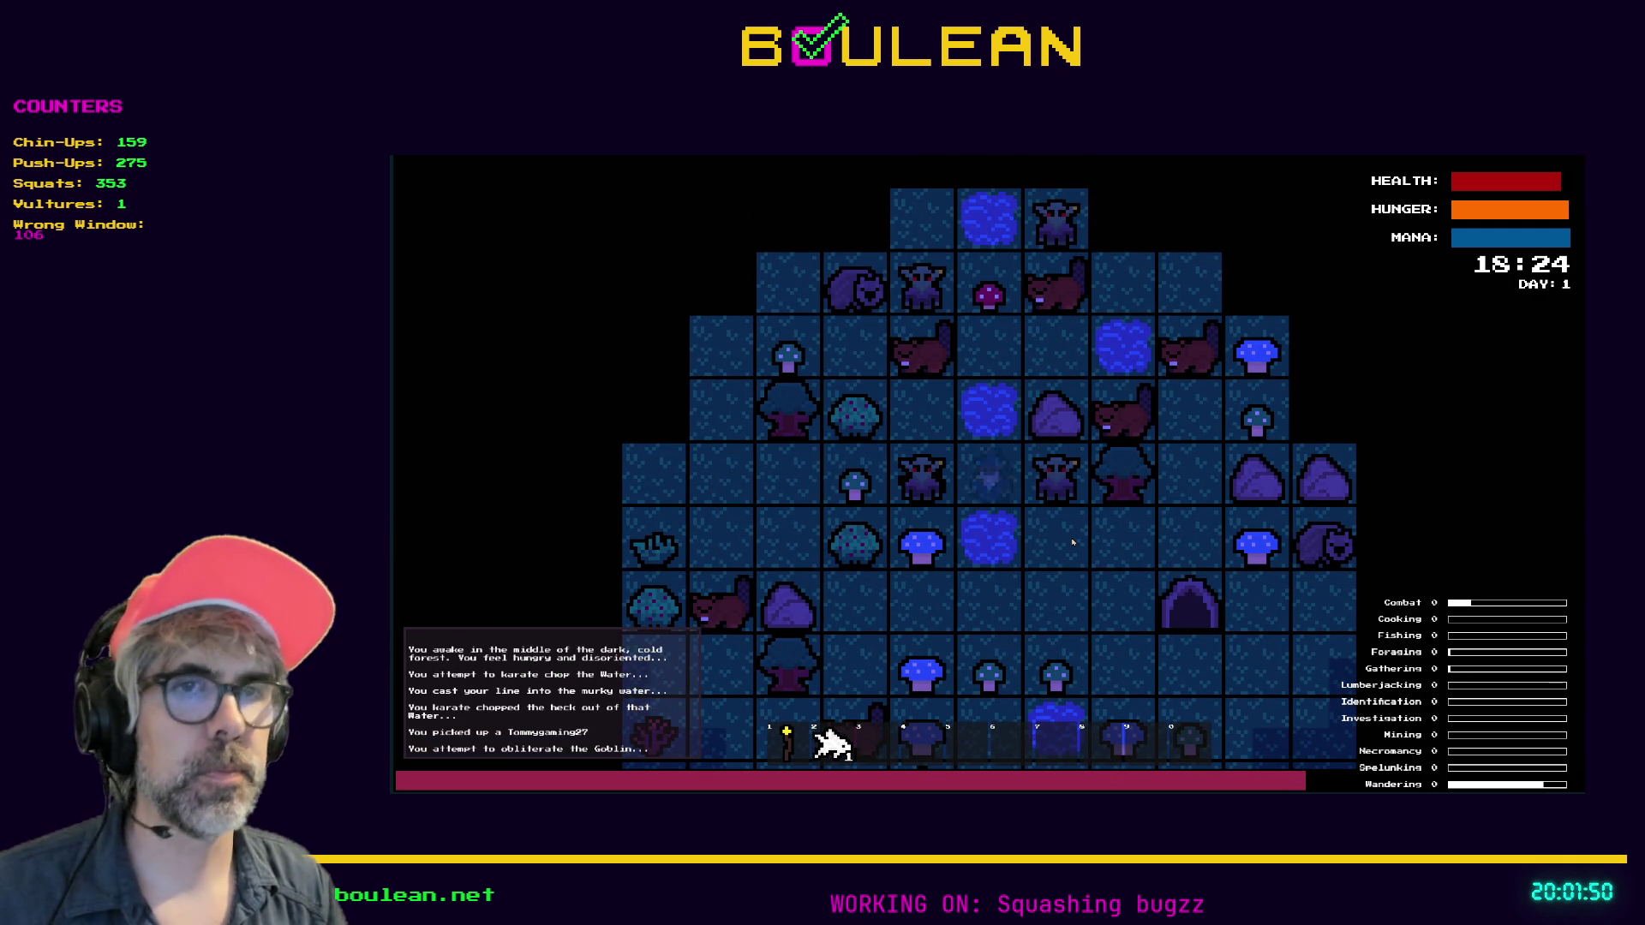
key(Left)
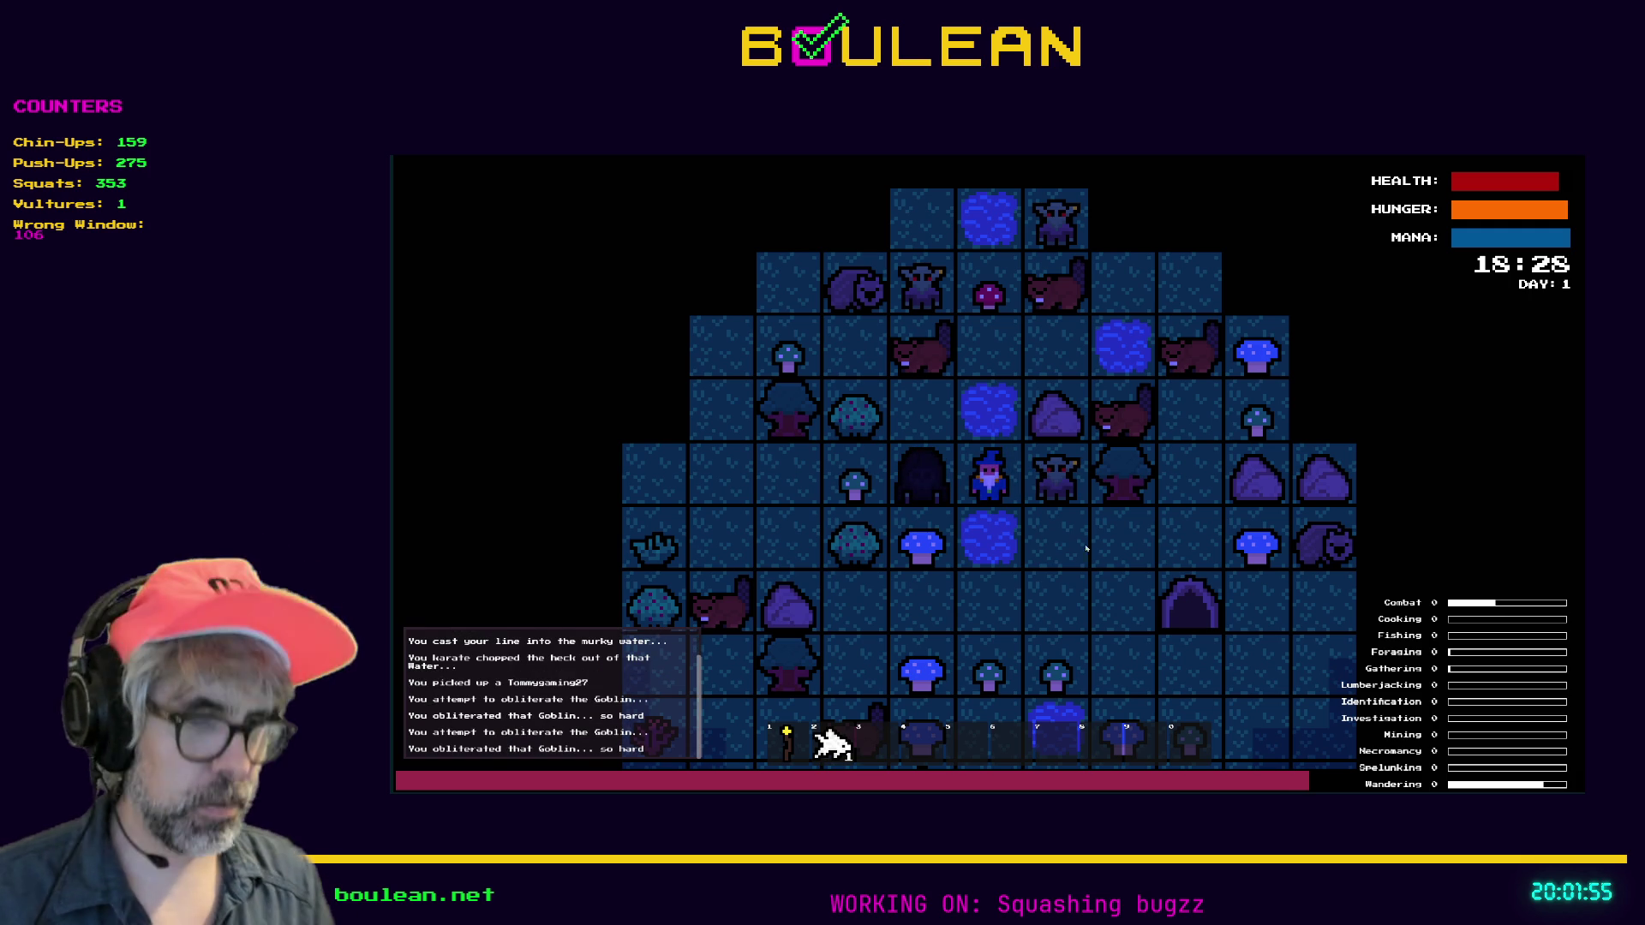
key(grave)
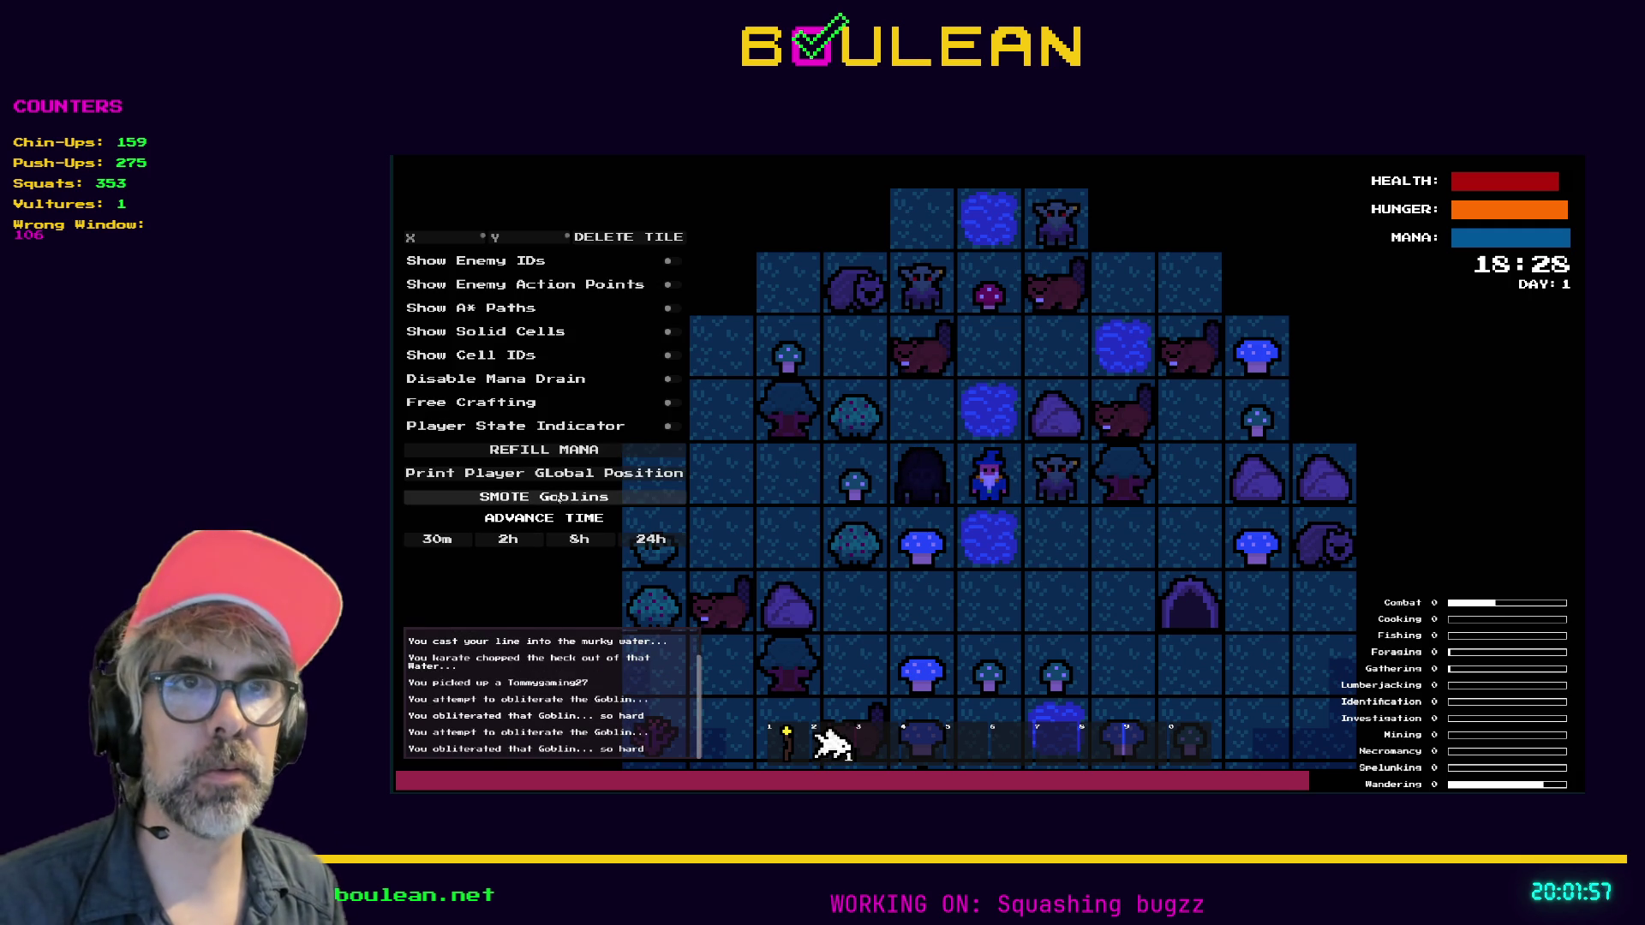
click(559, 499)
key(grave)
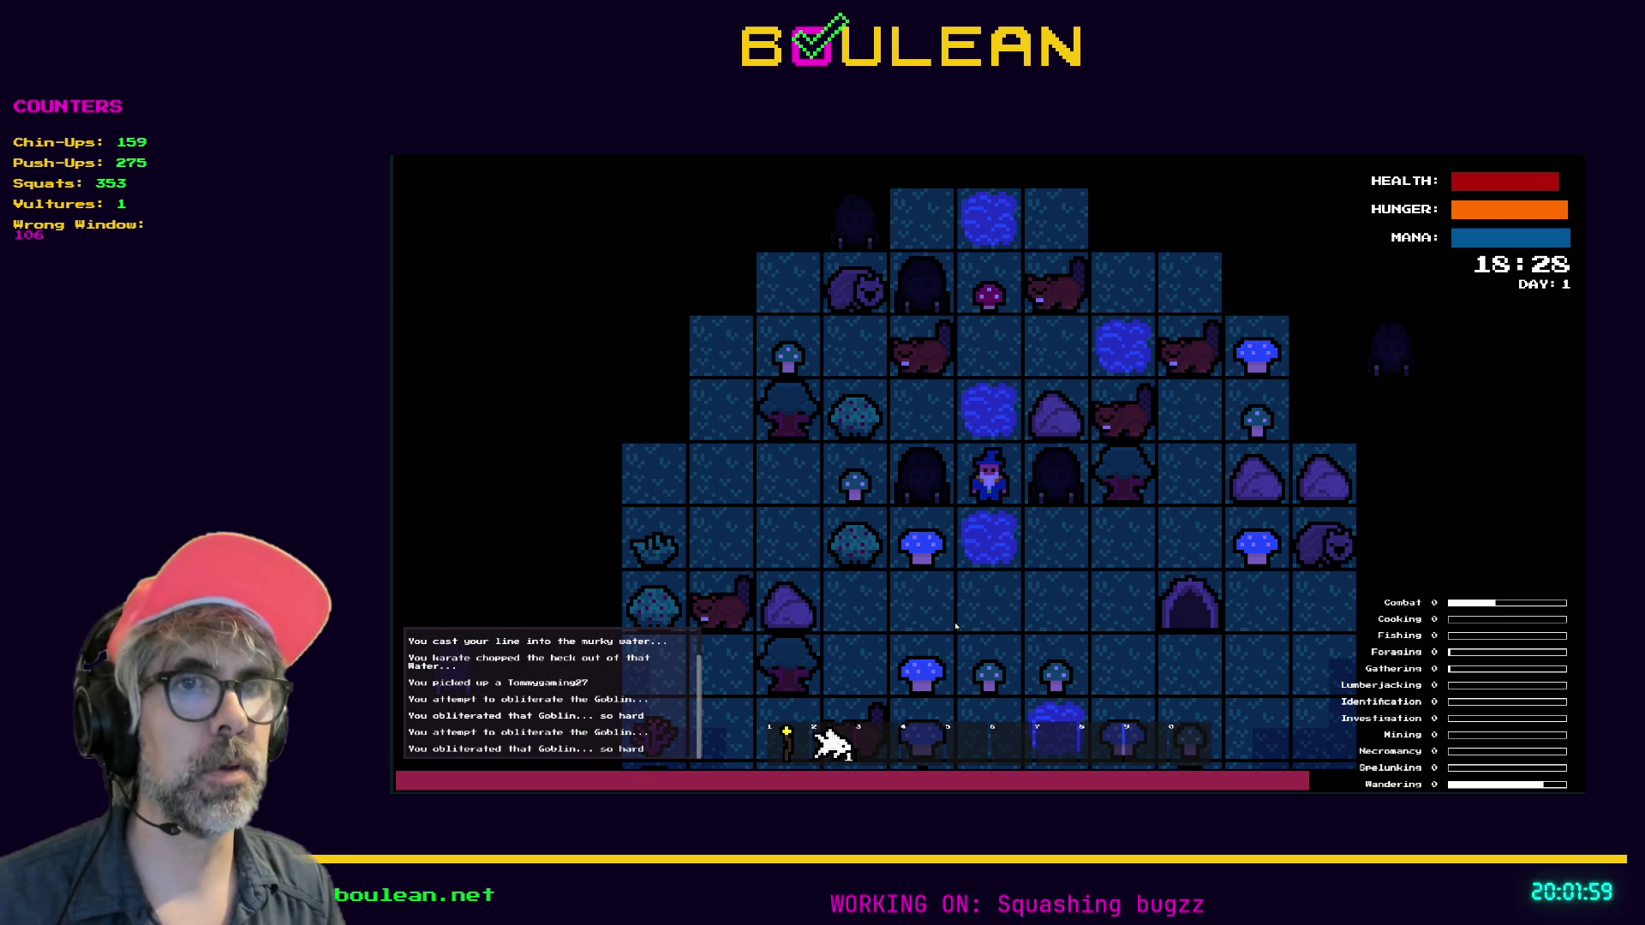
Walk the wizard south and west around the map
key(Down)
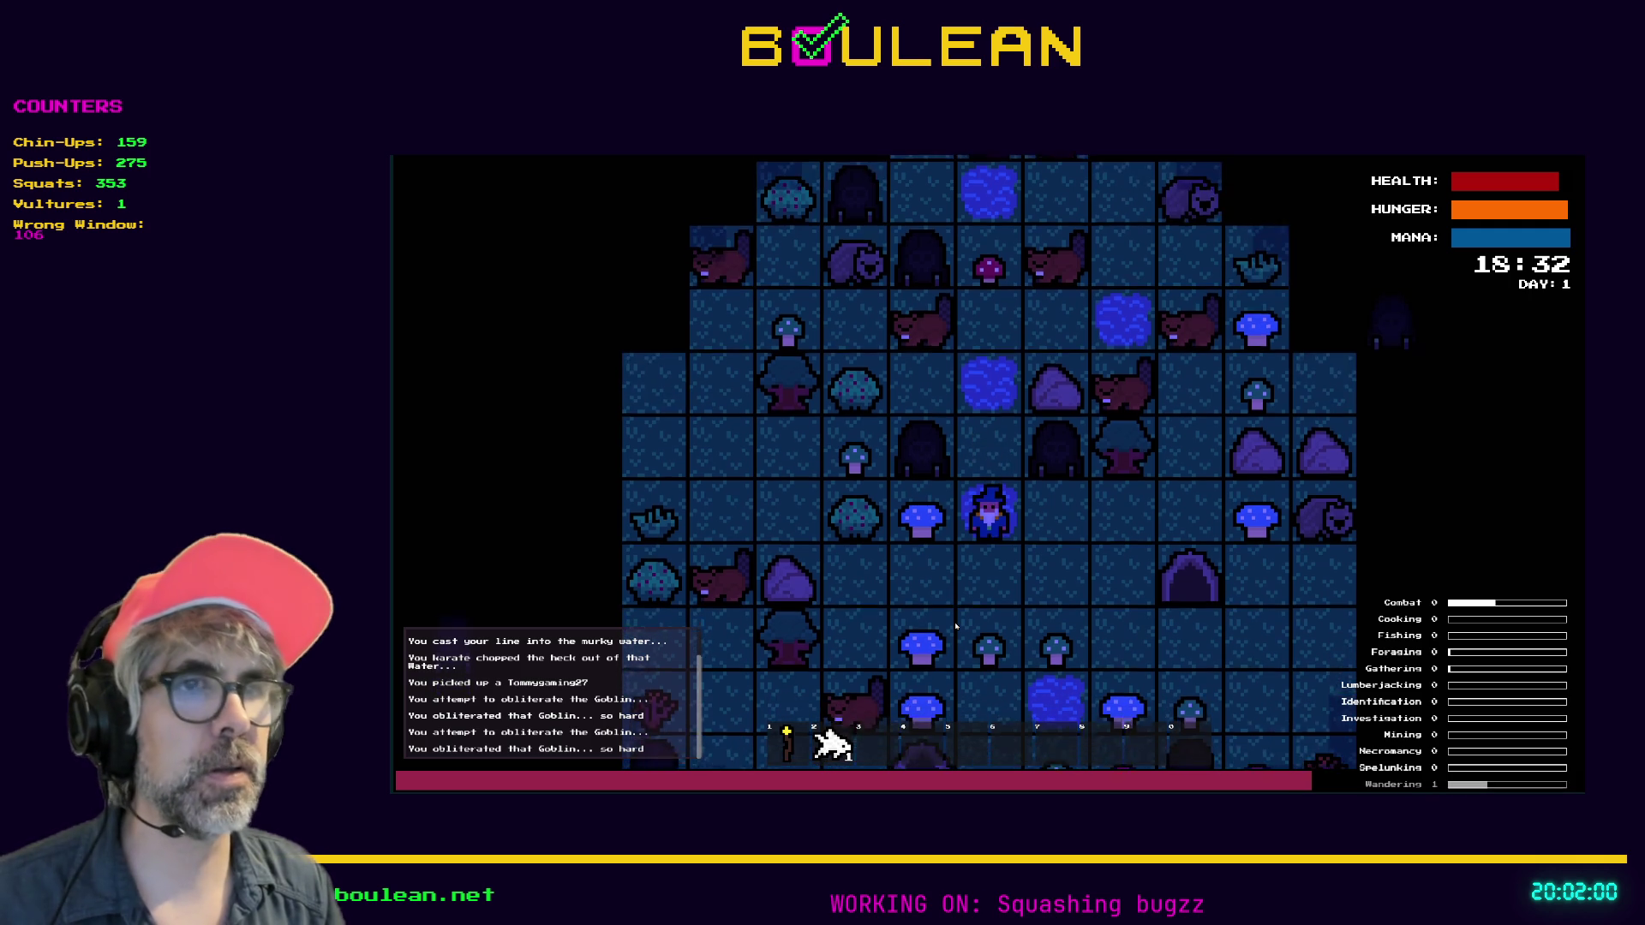
key(Down)
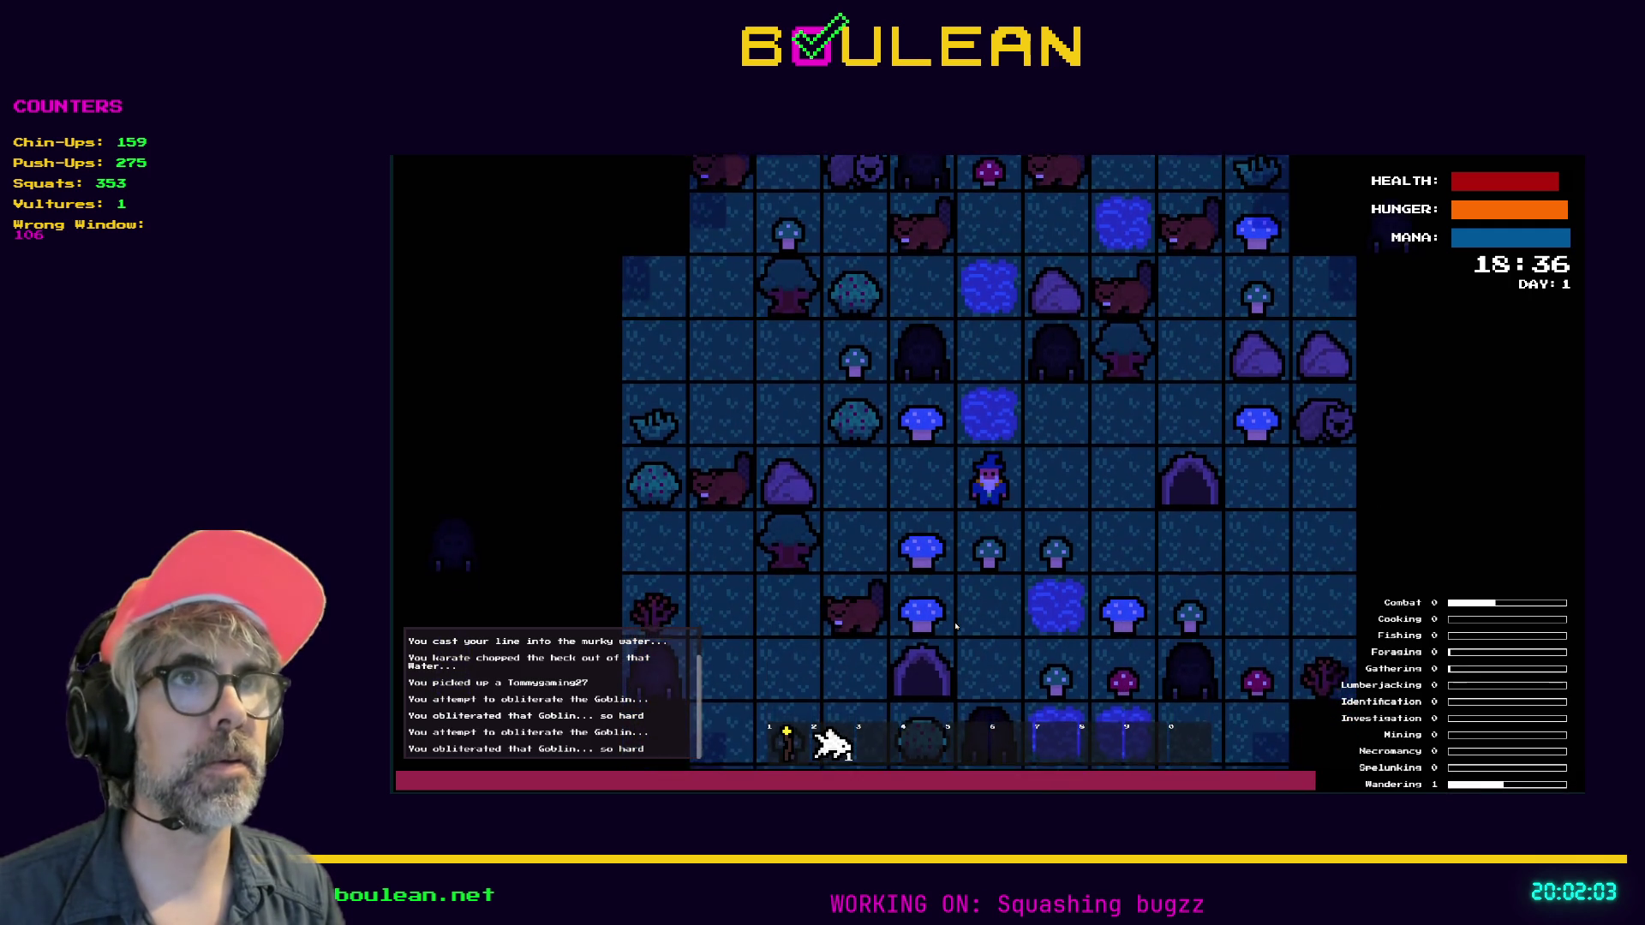
key(Left)
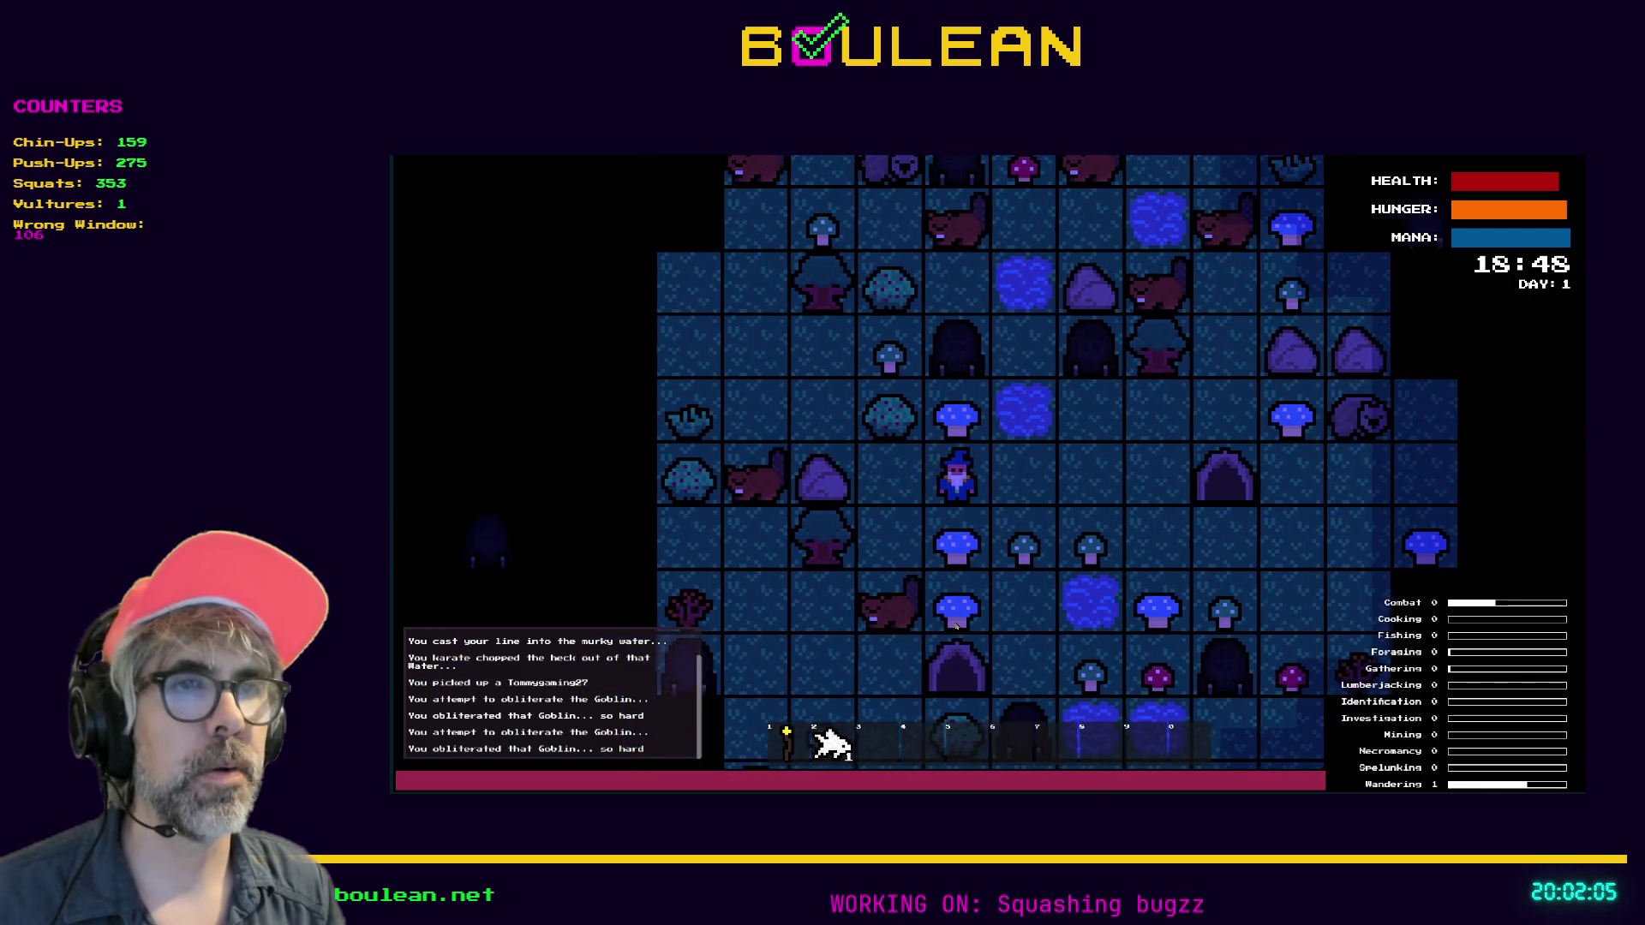
key(Left)
key(Up)
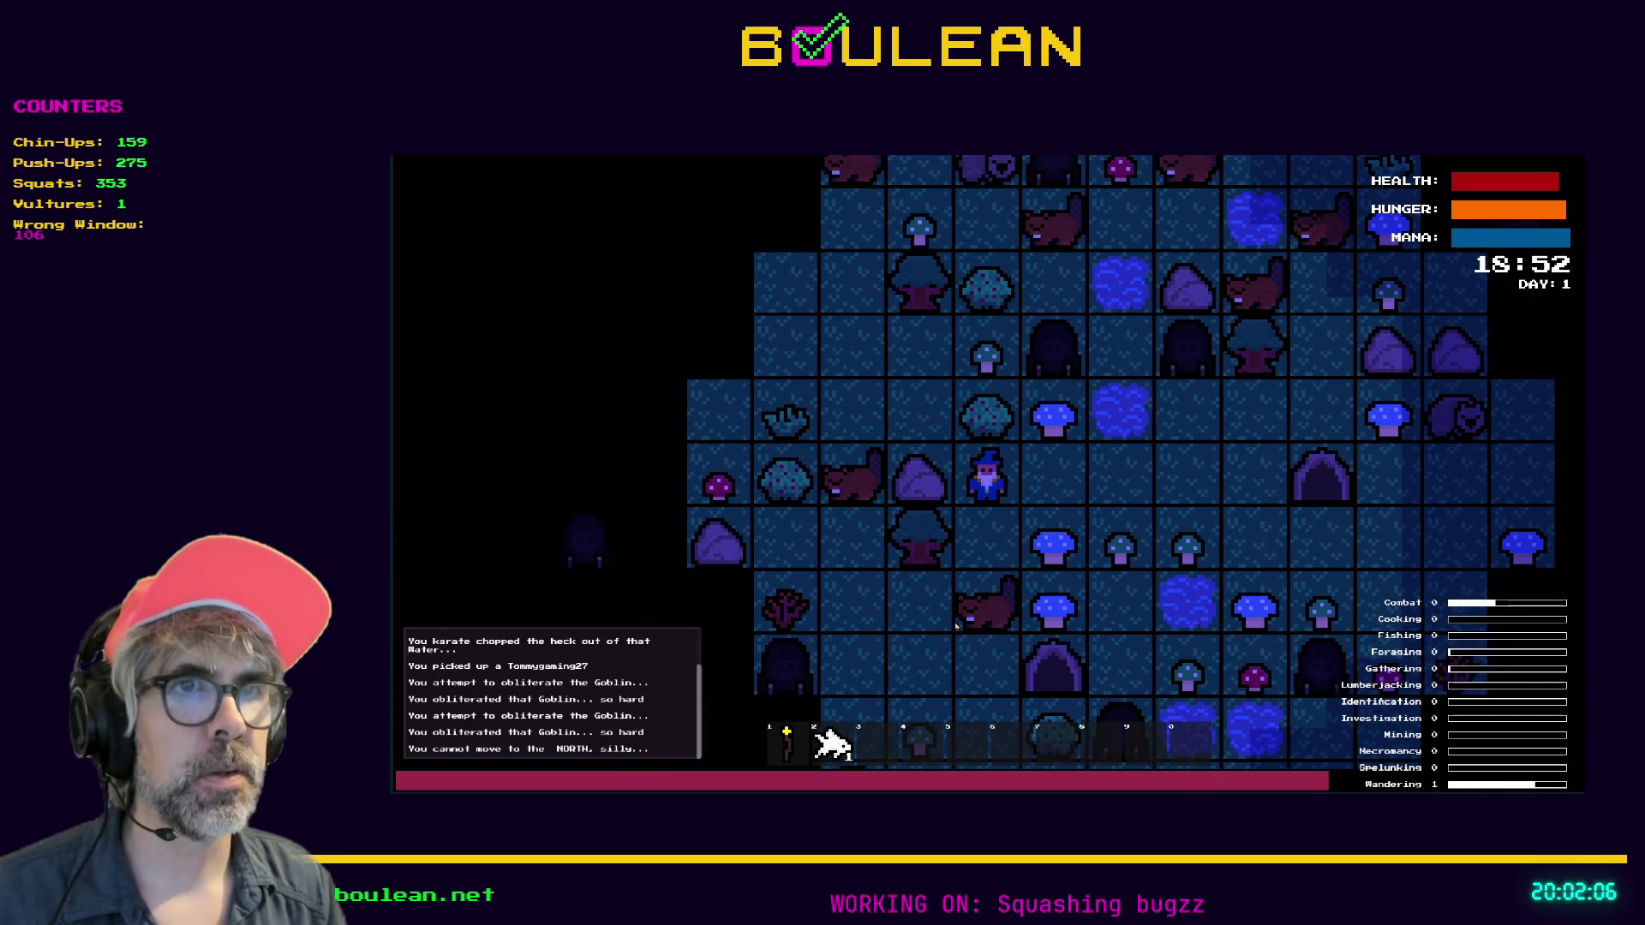
key(Down)
key(Down)
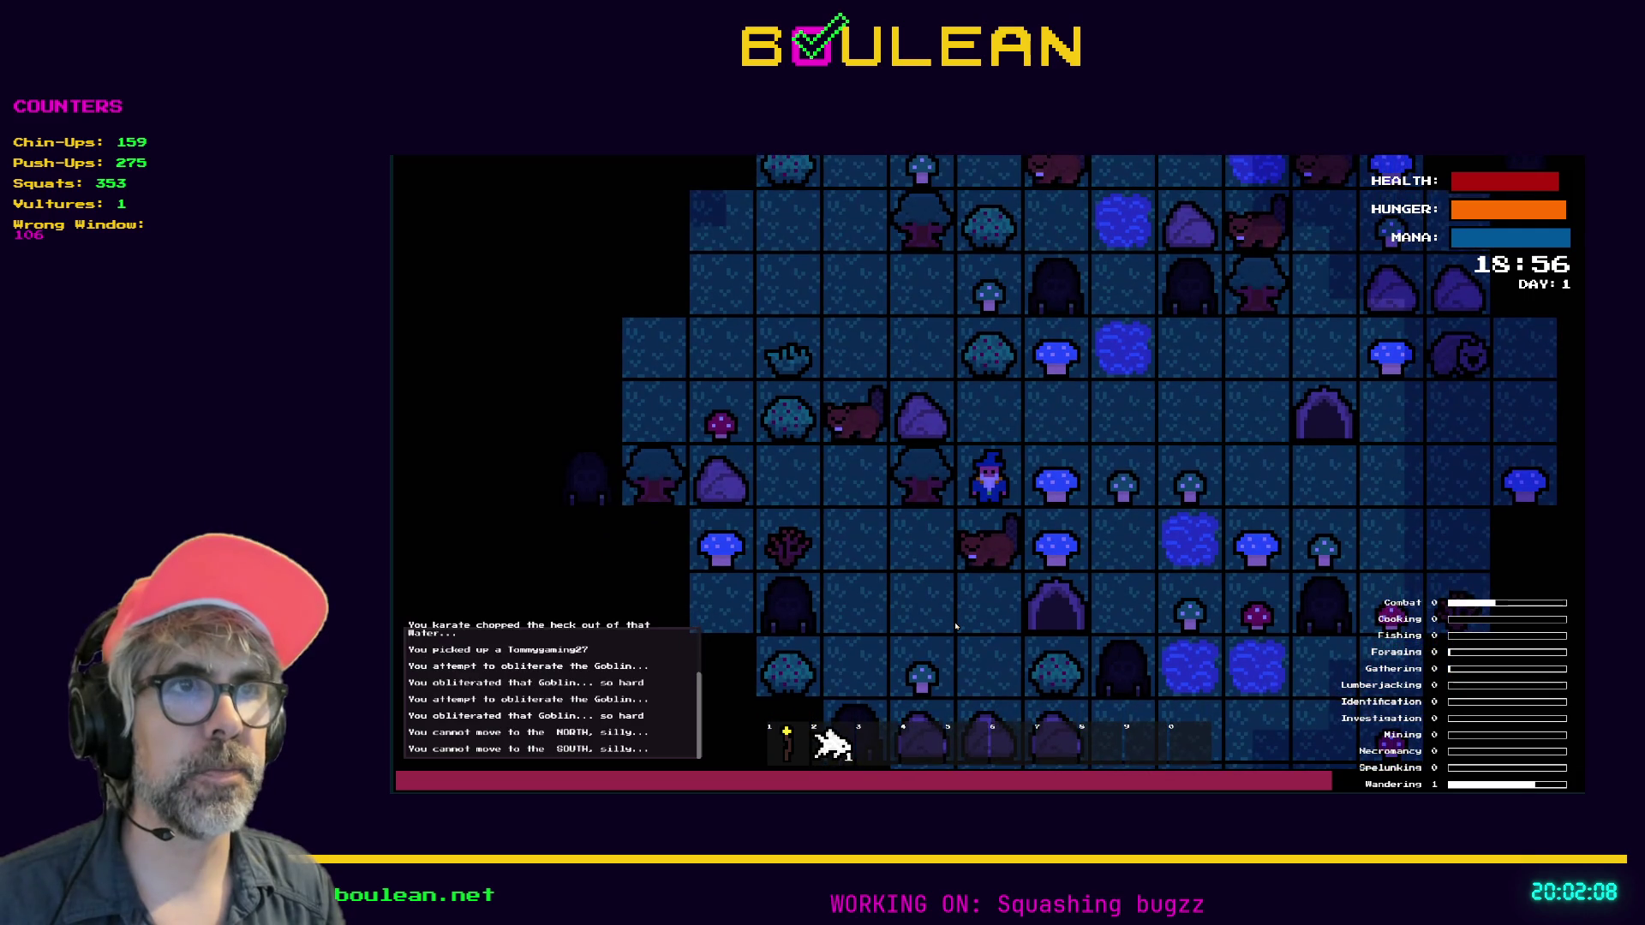
key(Up)
Keep walking east and south, raising Wandering to 2
key(Right)
key(Right)
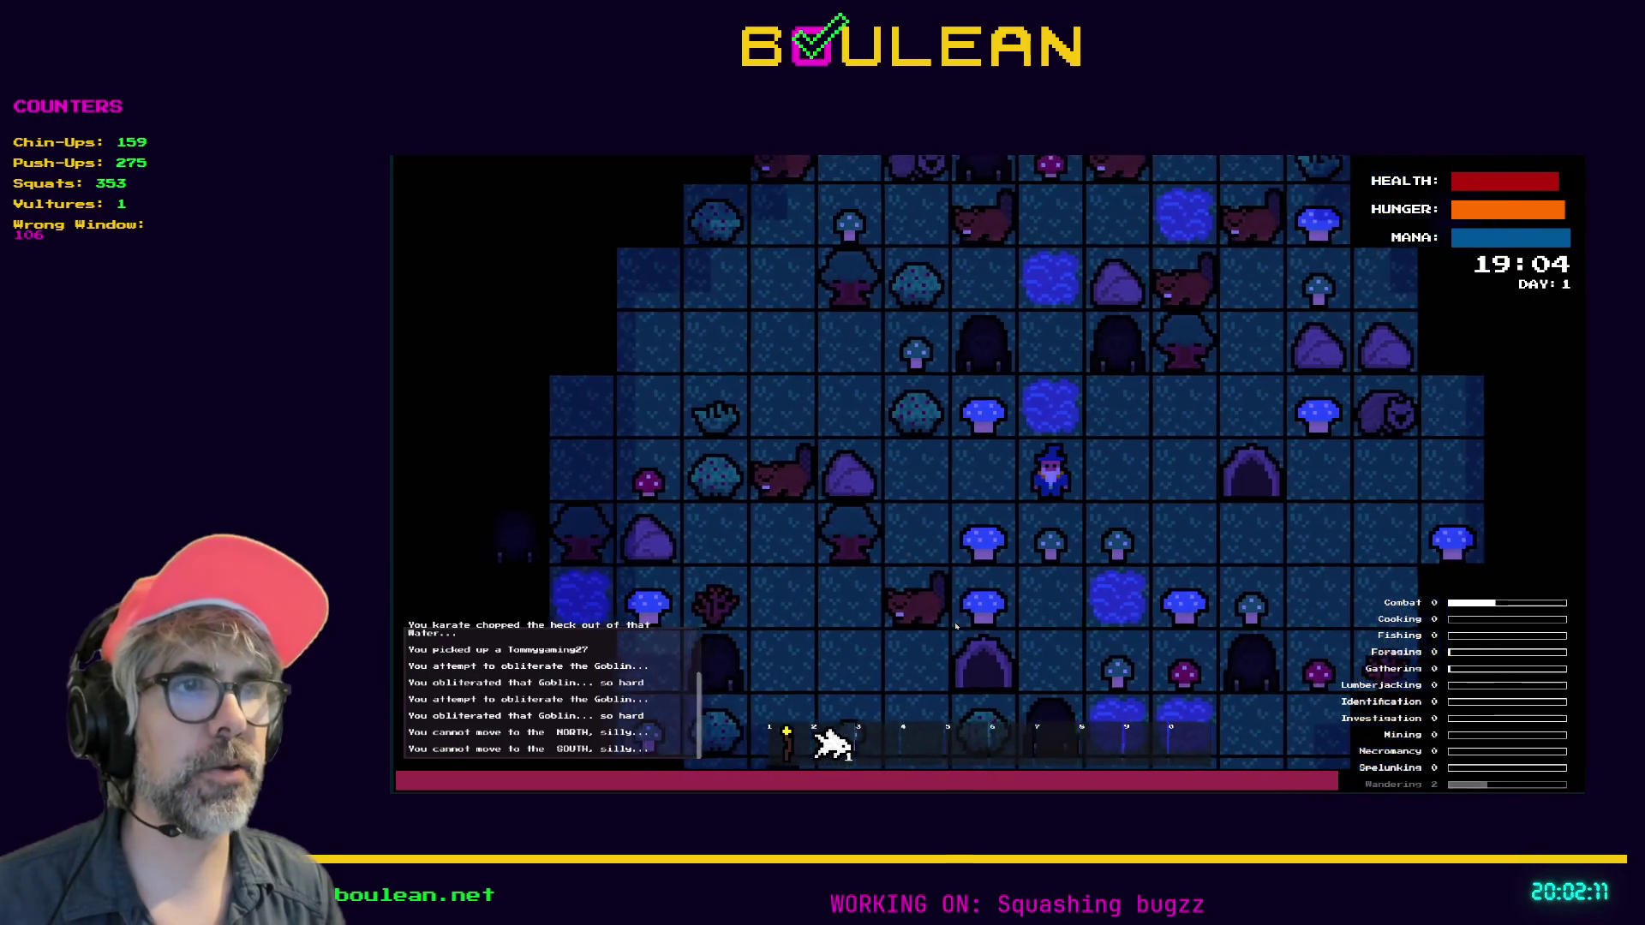
key(Down)
key(Down)
key(Down)
key(Right)
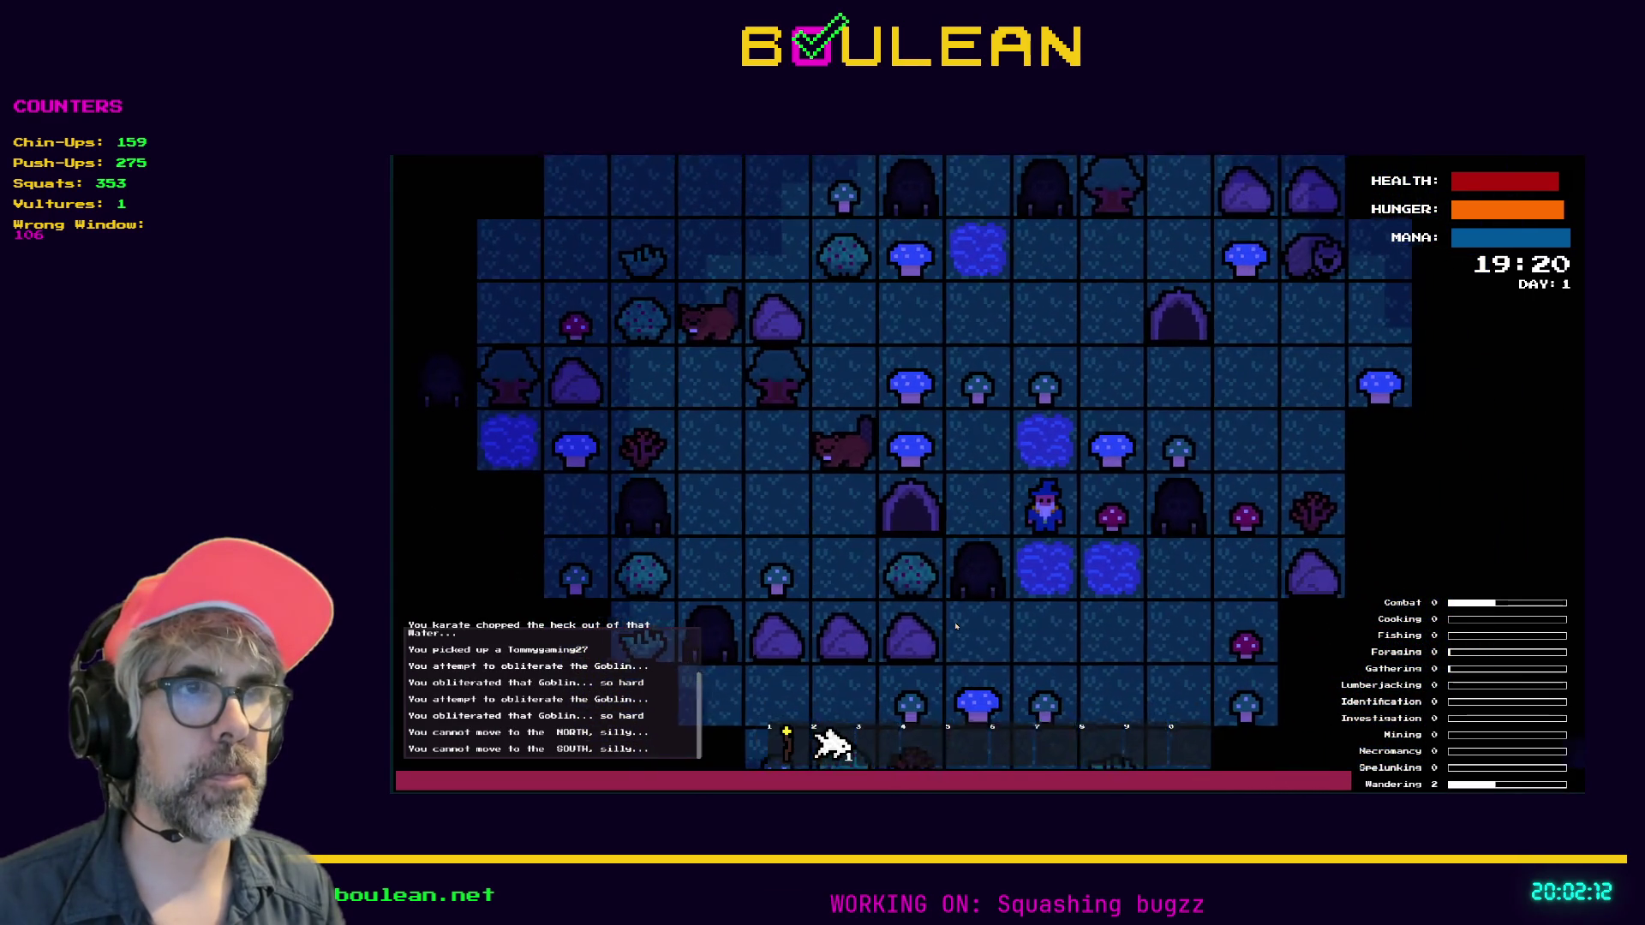
key(Down)
key(Down)
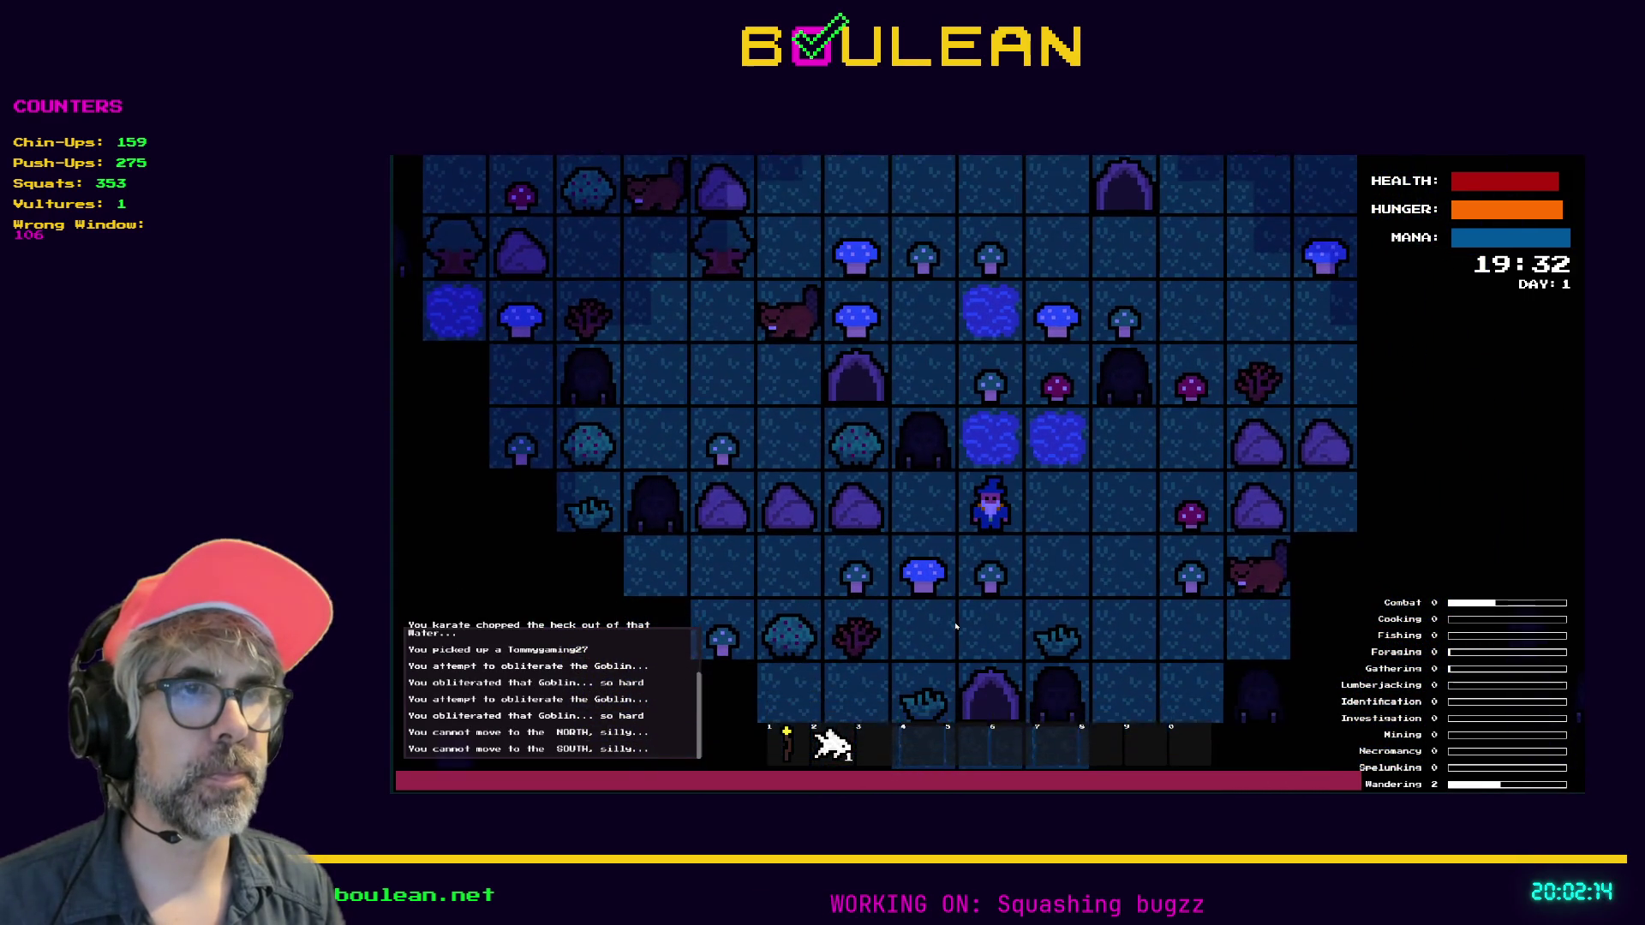
key(Right)
key(Down)
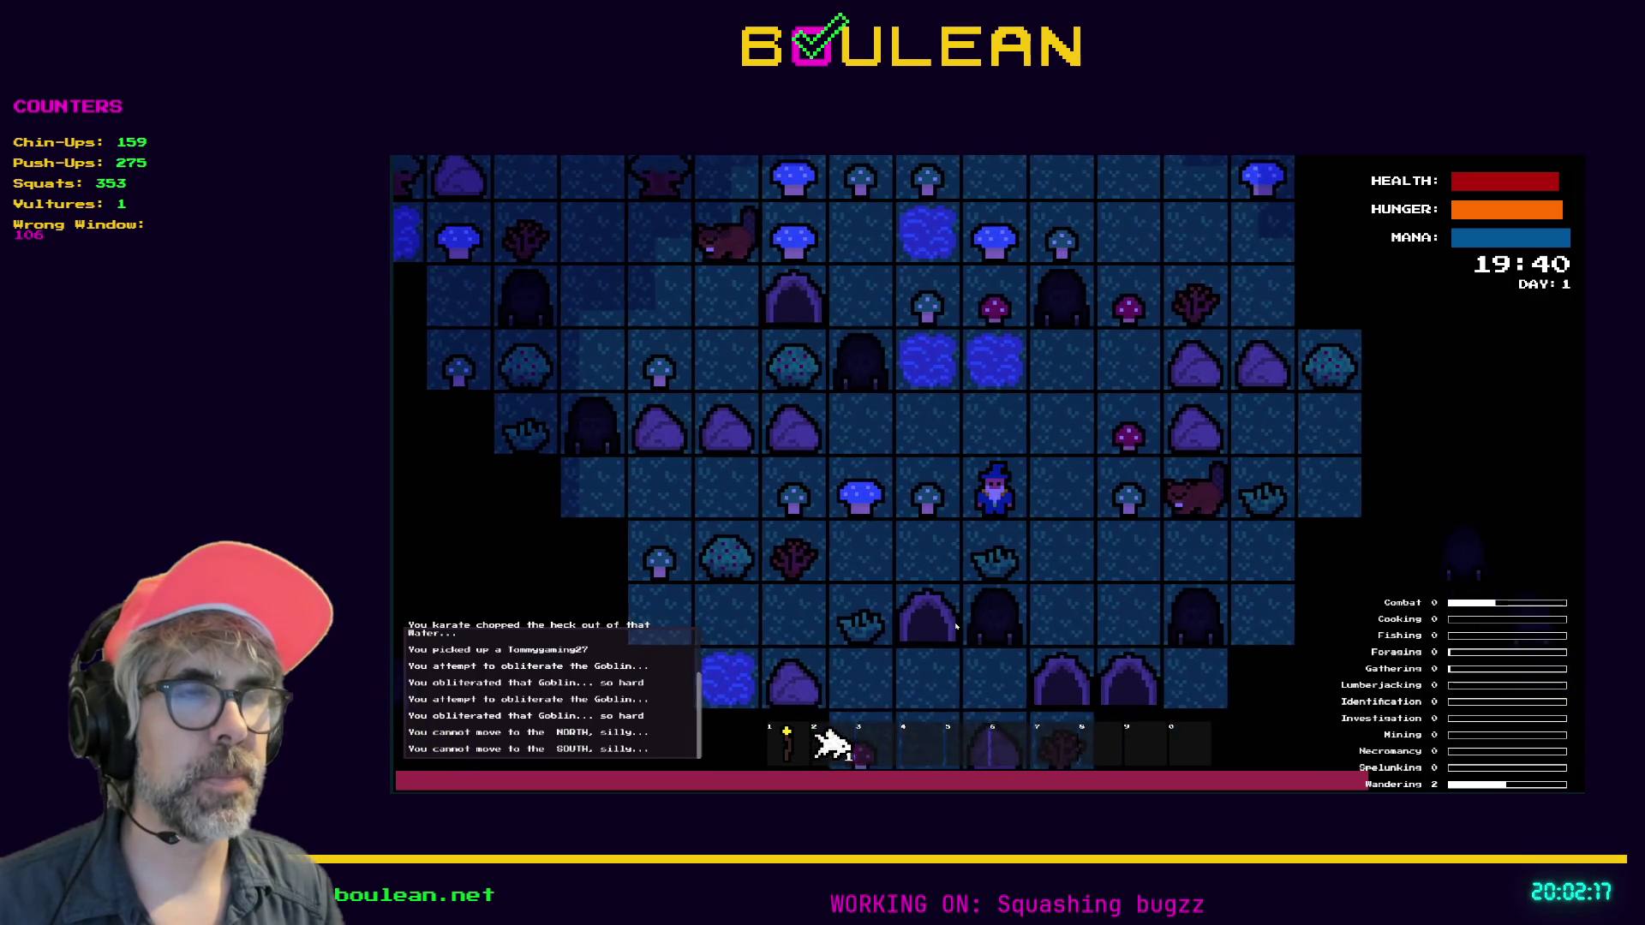
Chop three grass tufts to the south for Grass, then close the game with Alt+F4
key(Down)
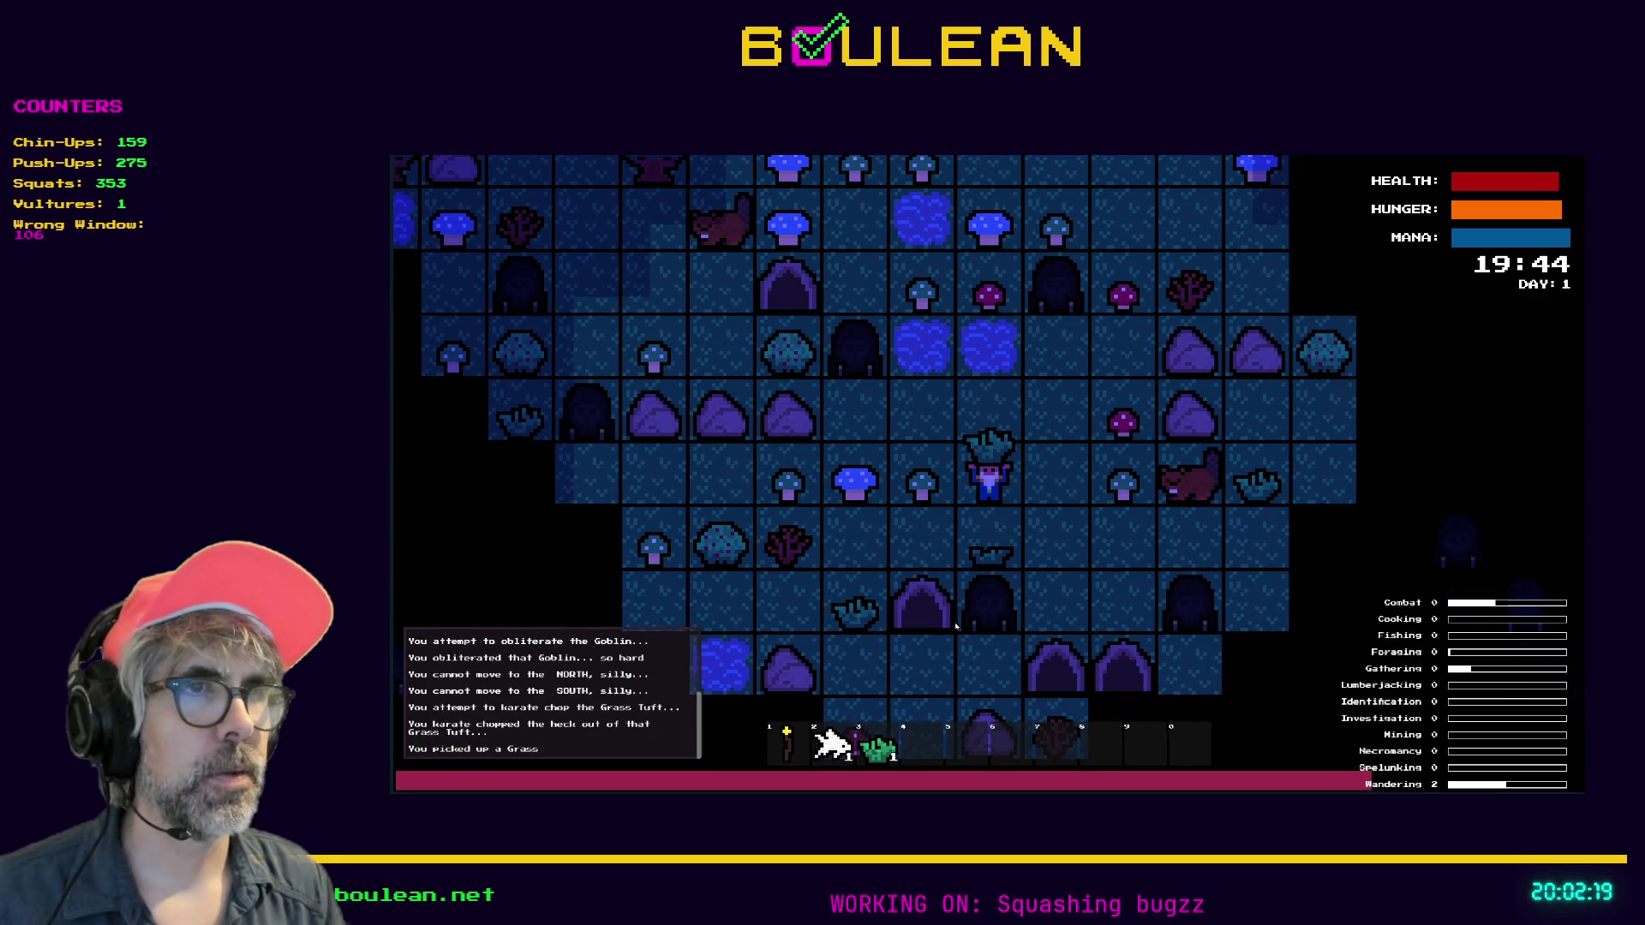
key(Down)
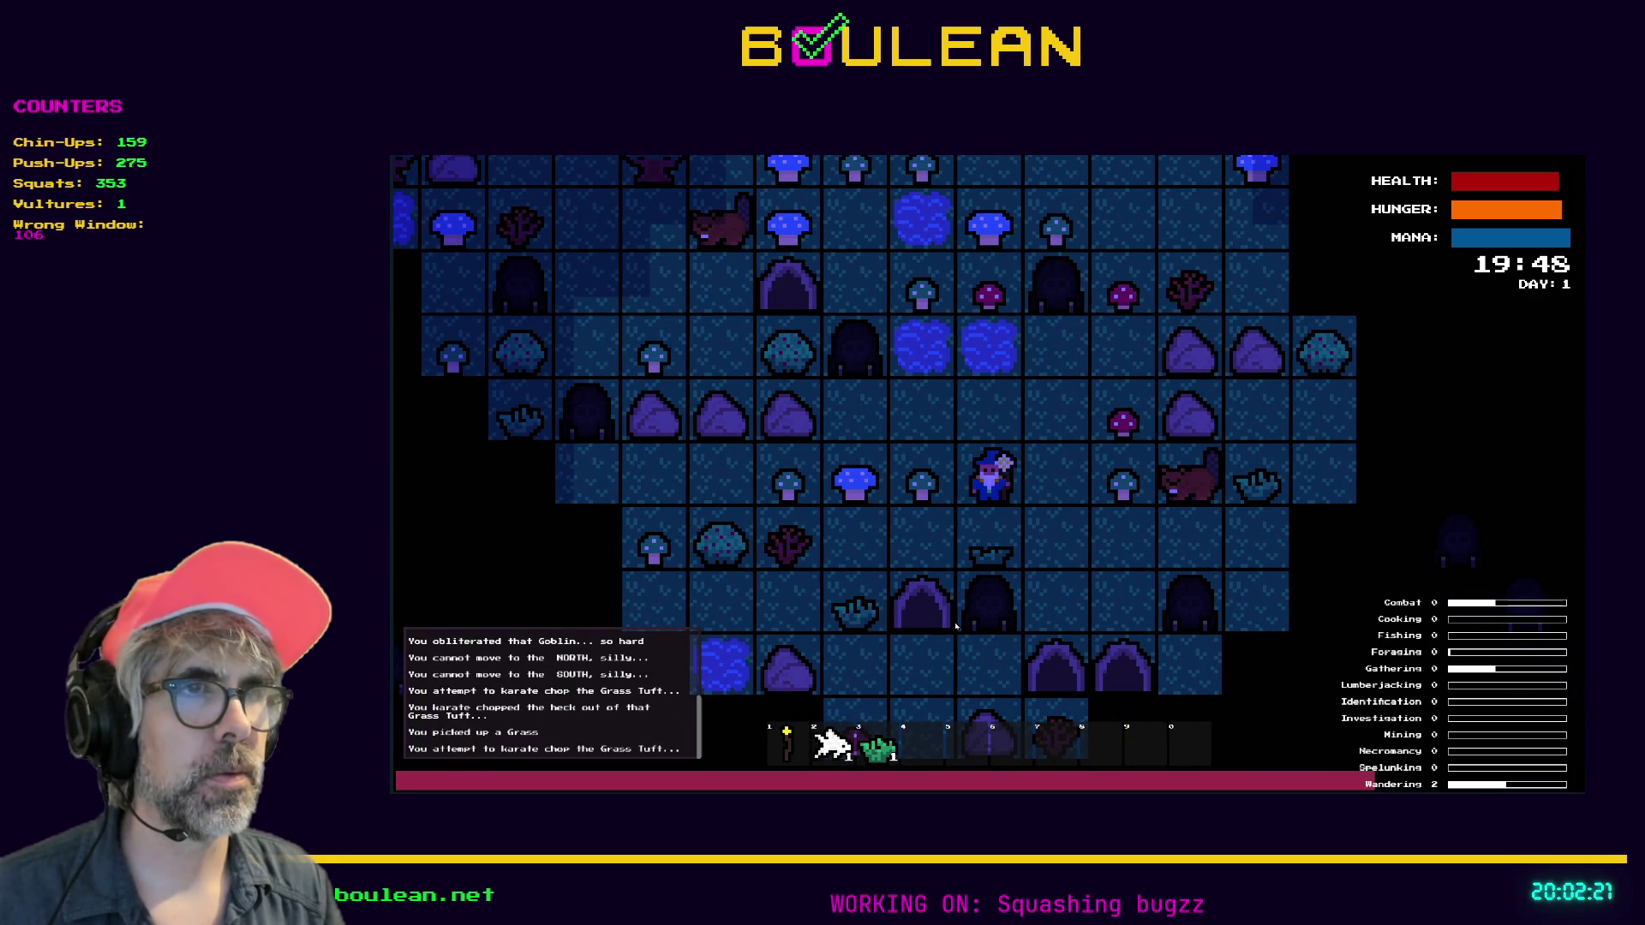
key(Down)
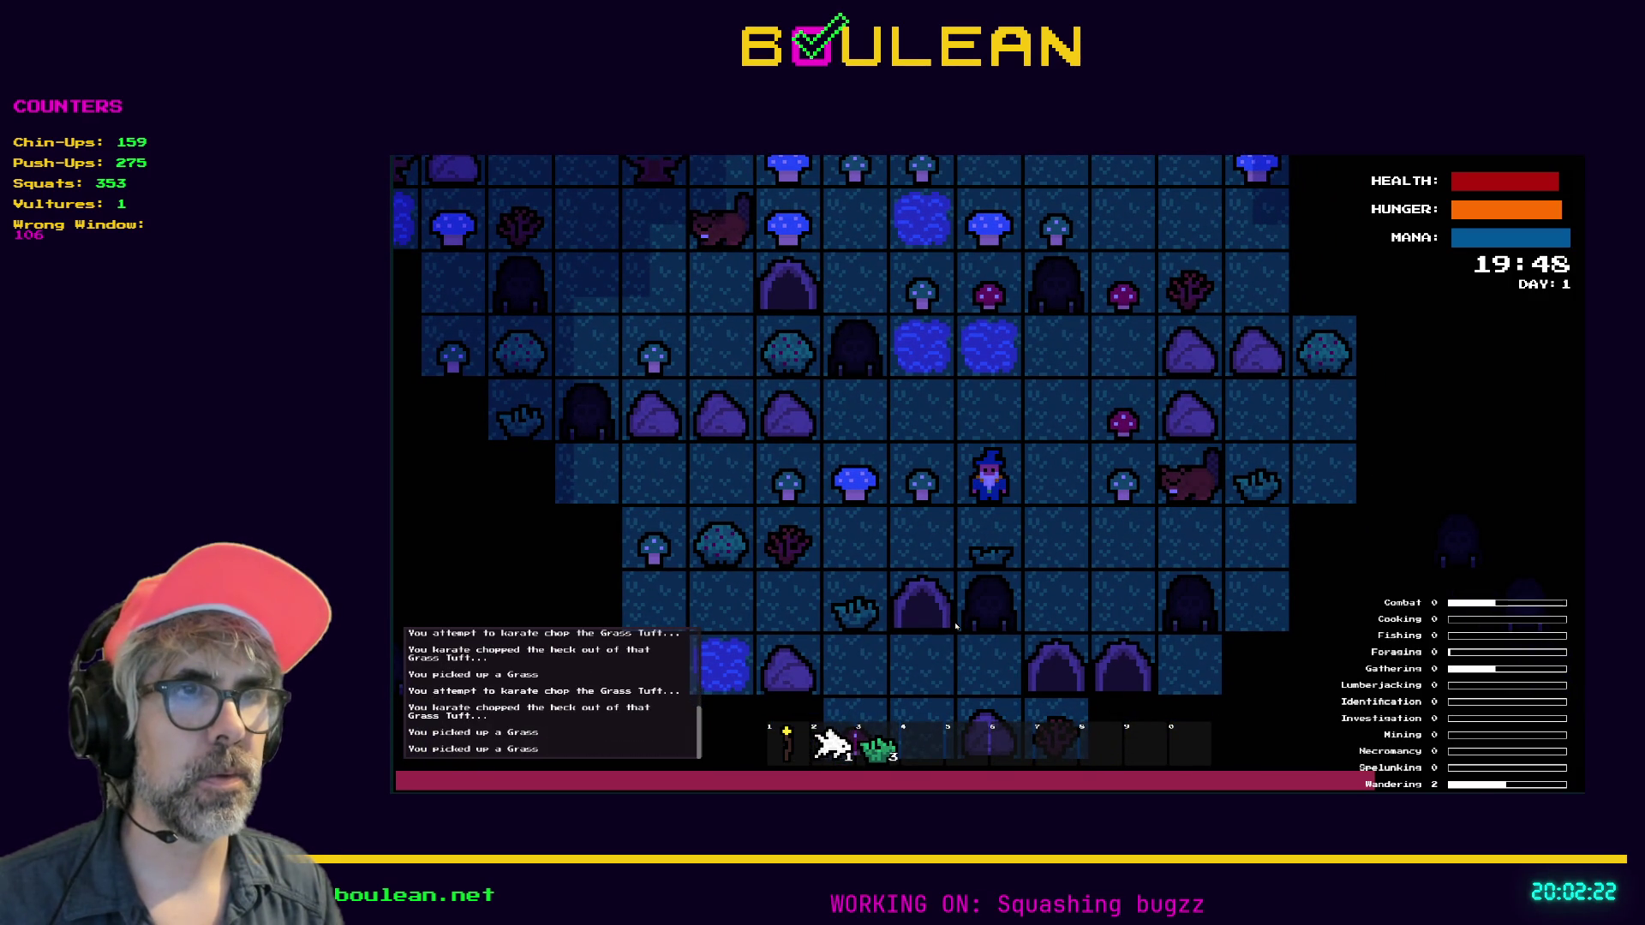
key(Down)
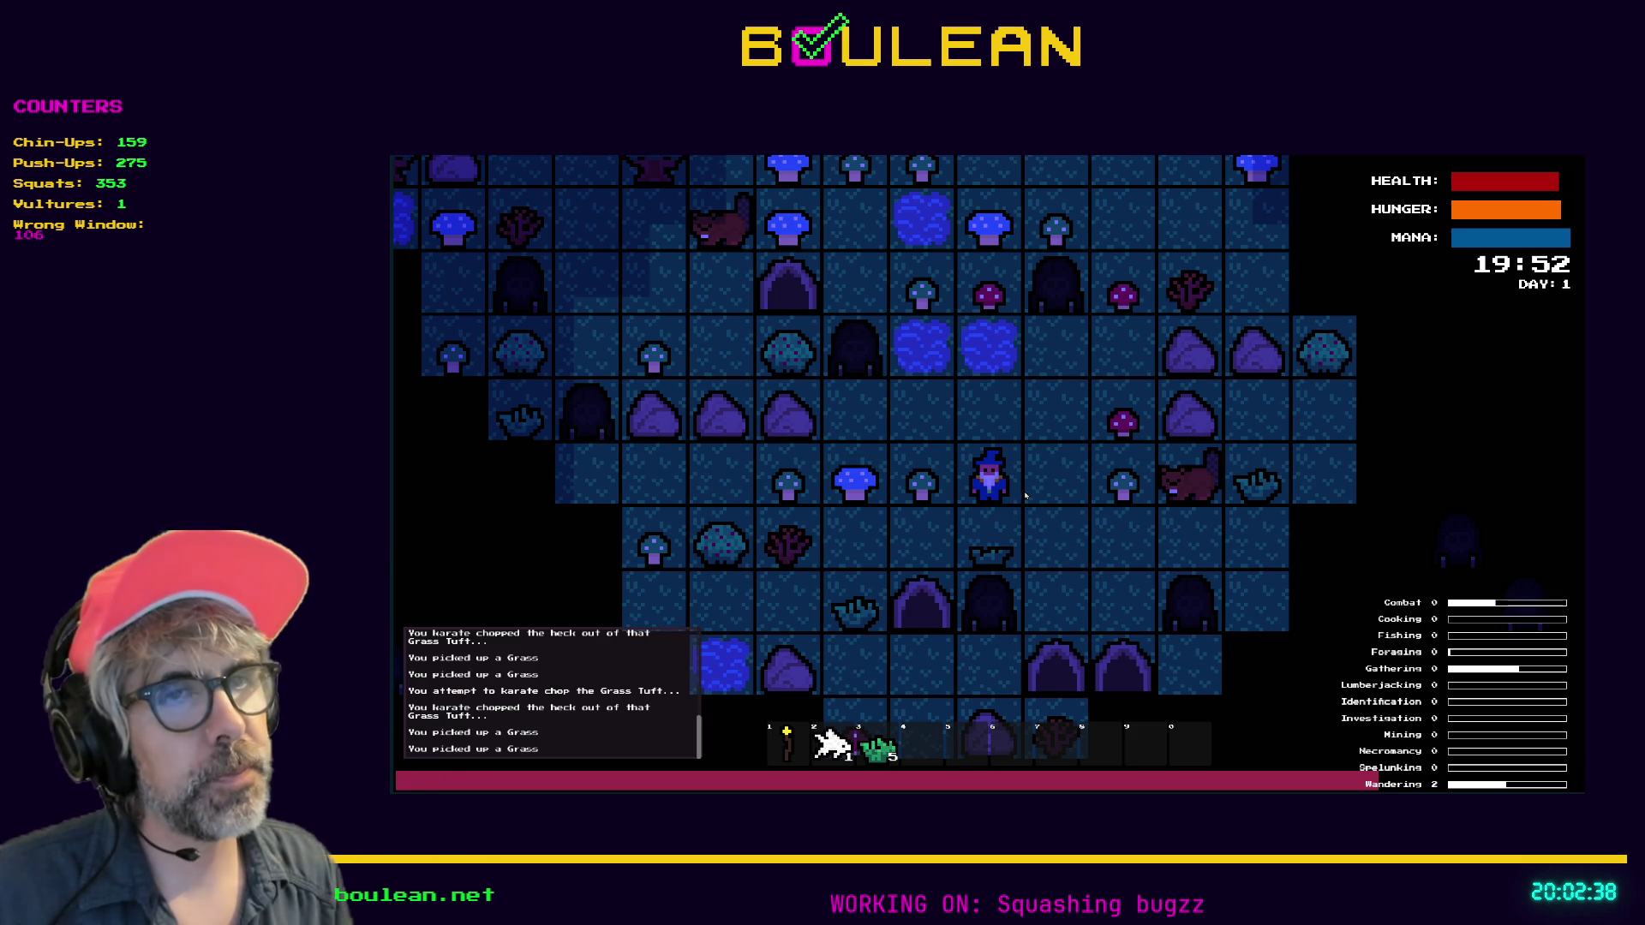
key(alt+F4)
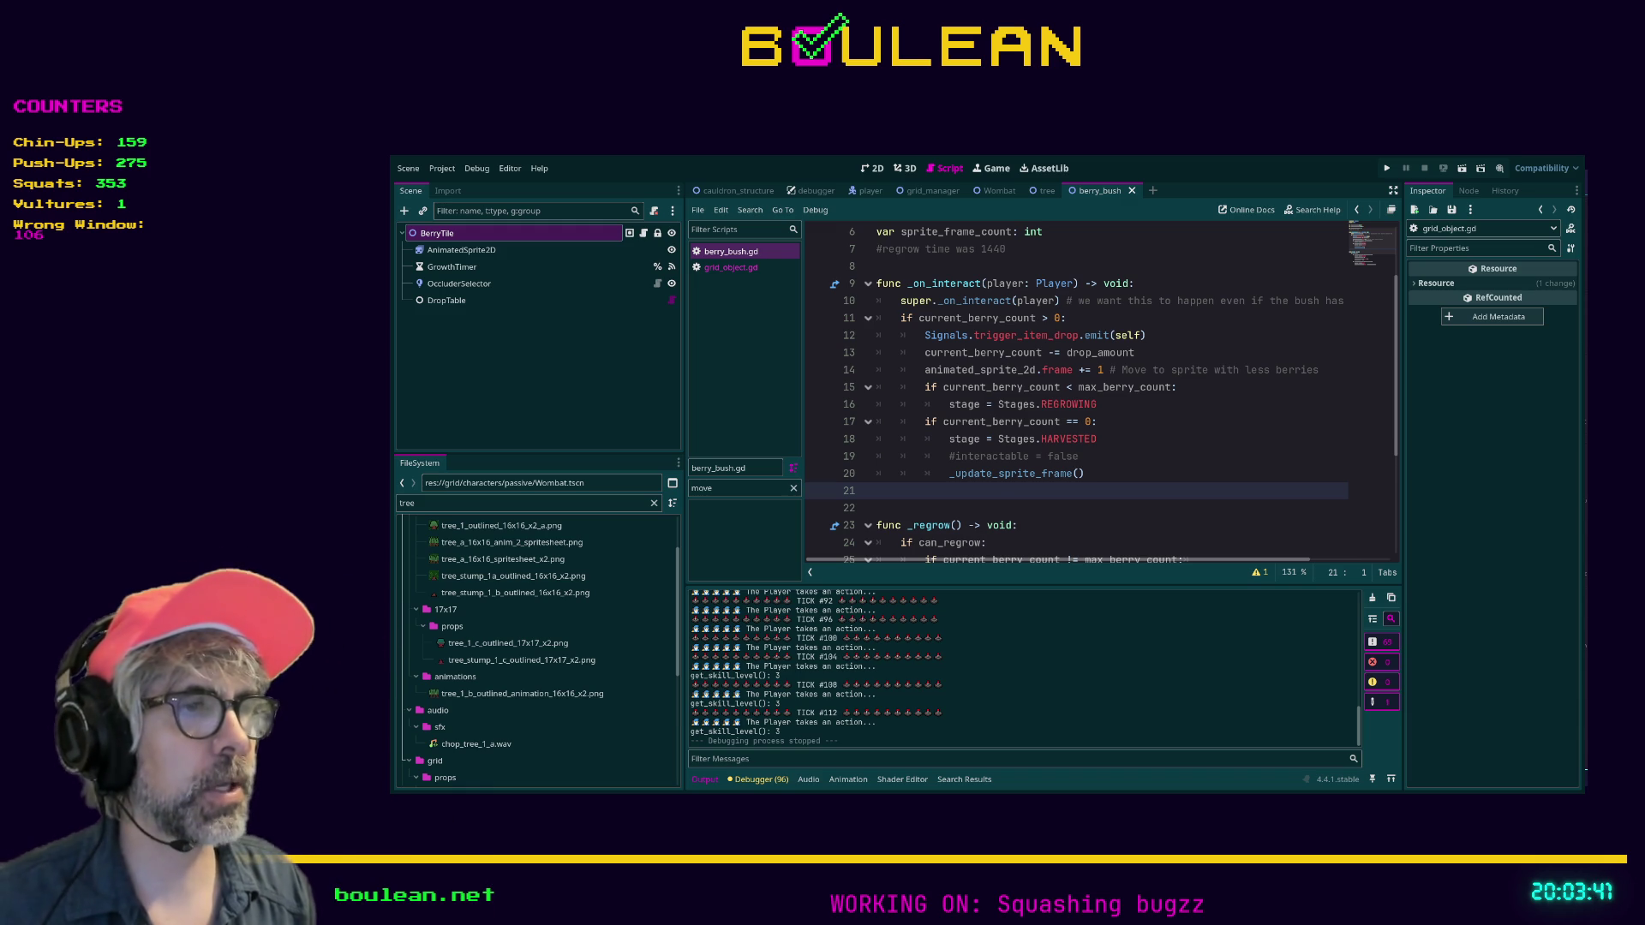
Switch to the Bugs note, enlarge the interface with Ctrl+=, and scroll down
key(alt+Tab)
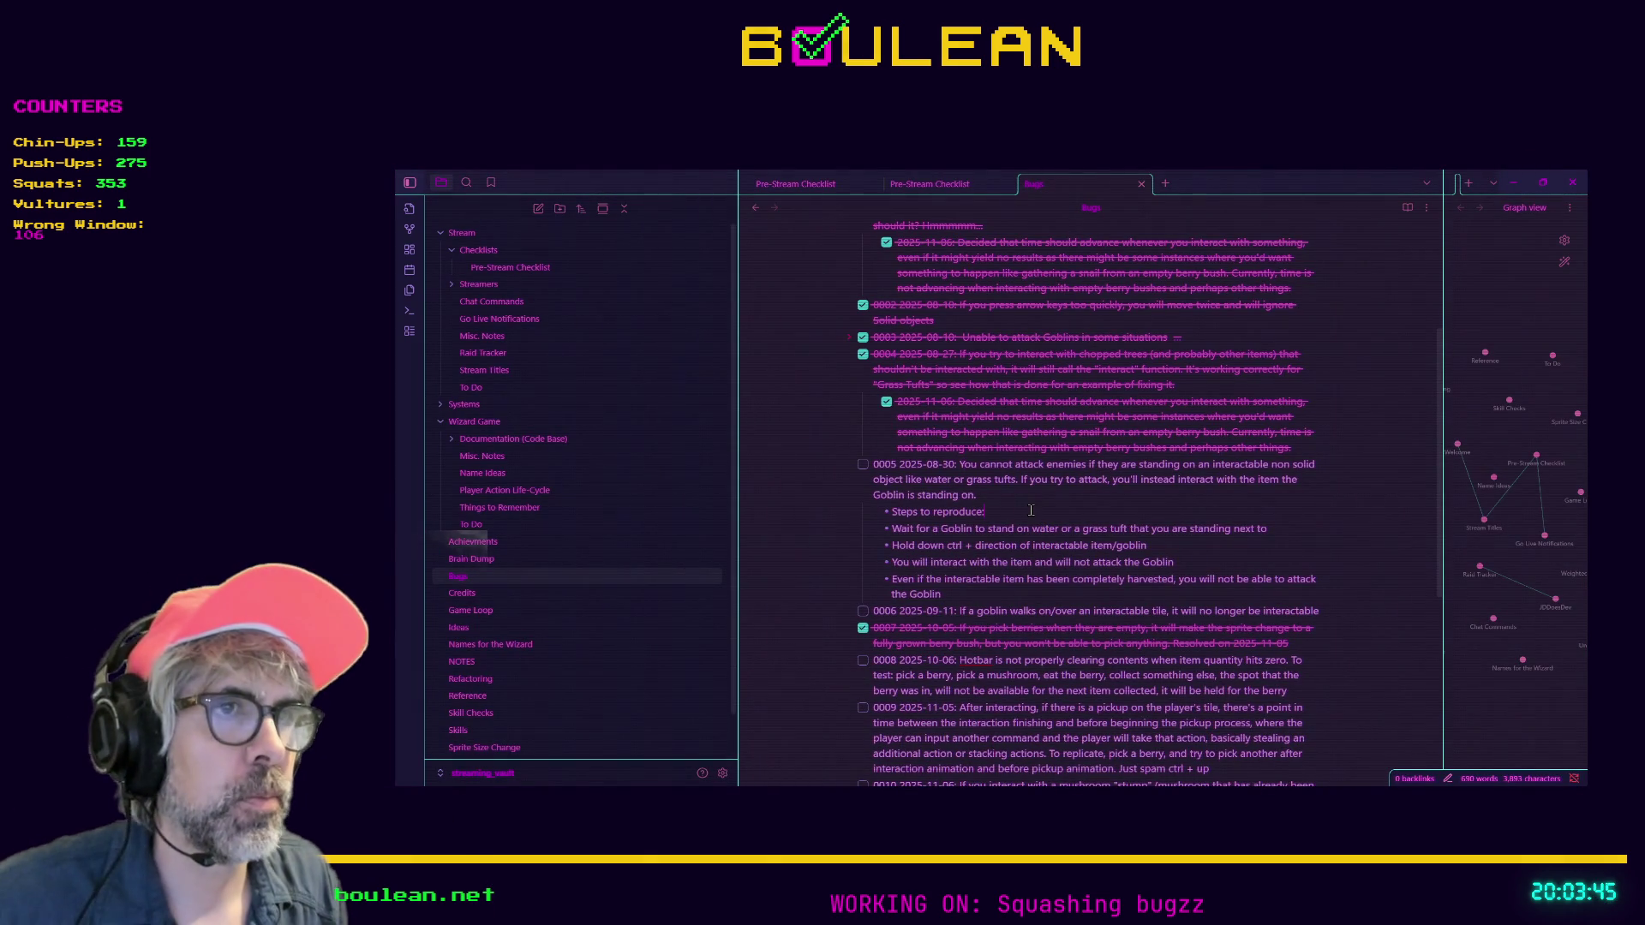
key(ctrl+equal)
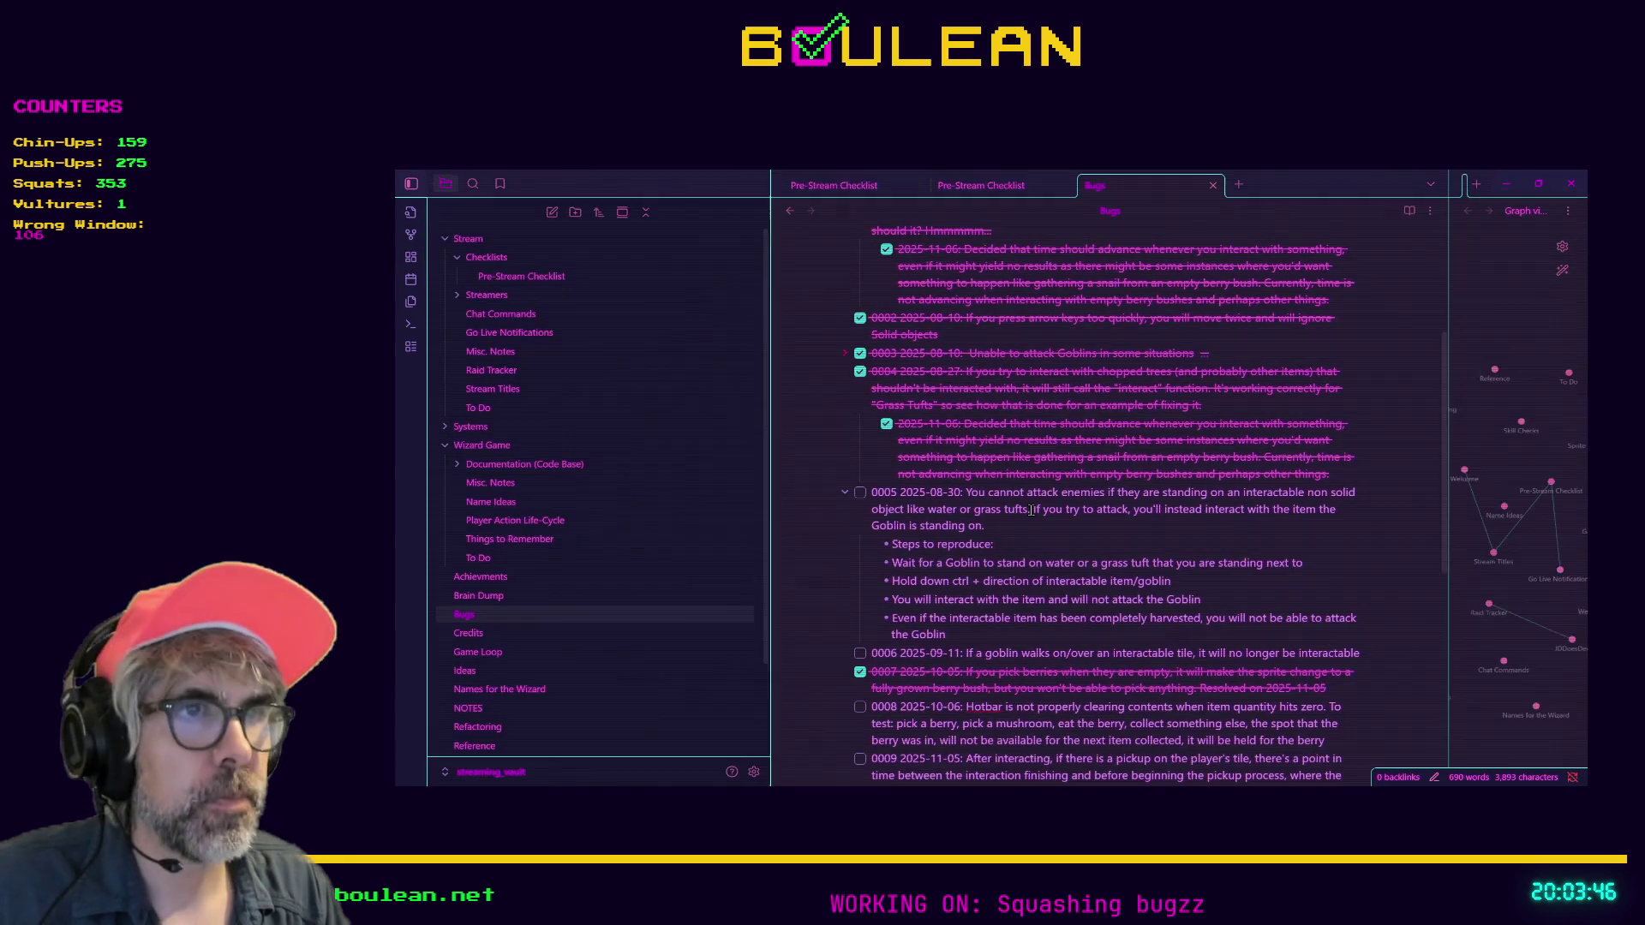
scroll(1031, 510, down, 2)
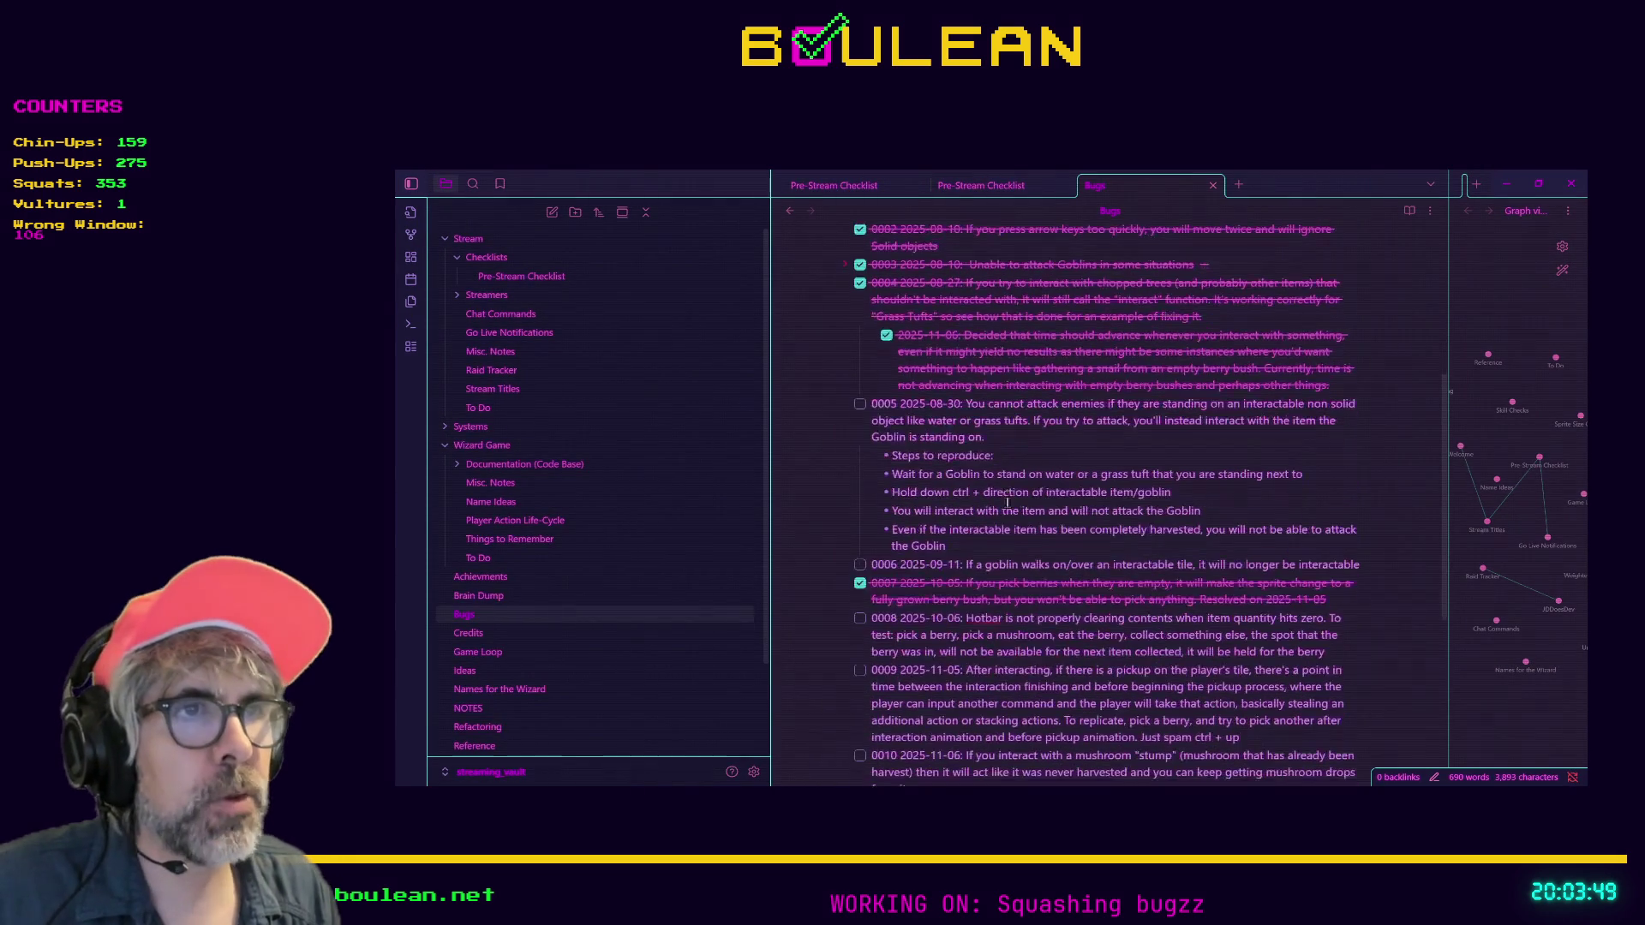
Select bug 0005's 'Steps to reproduce' bullets, then deselect them
mouse_move(975, 543)
mouse_down()
mouse_move(815, 442)
mouse_move(830, 466)
mouse_up()
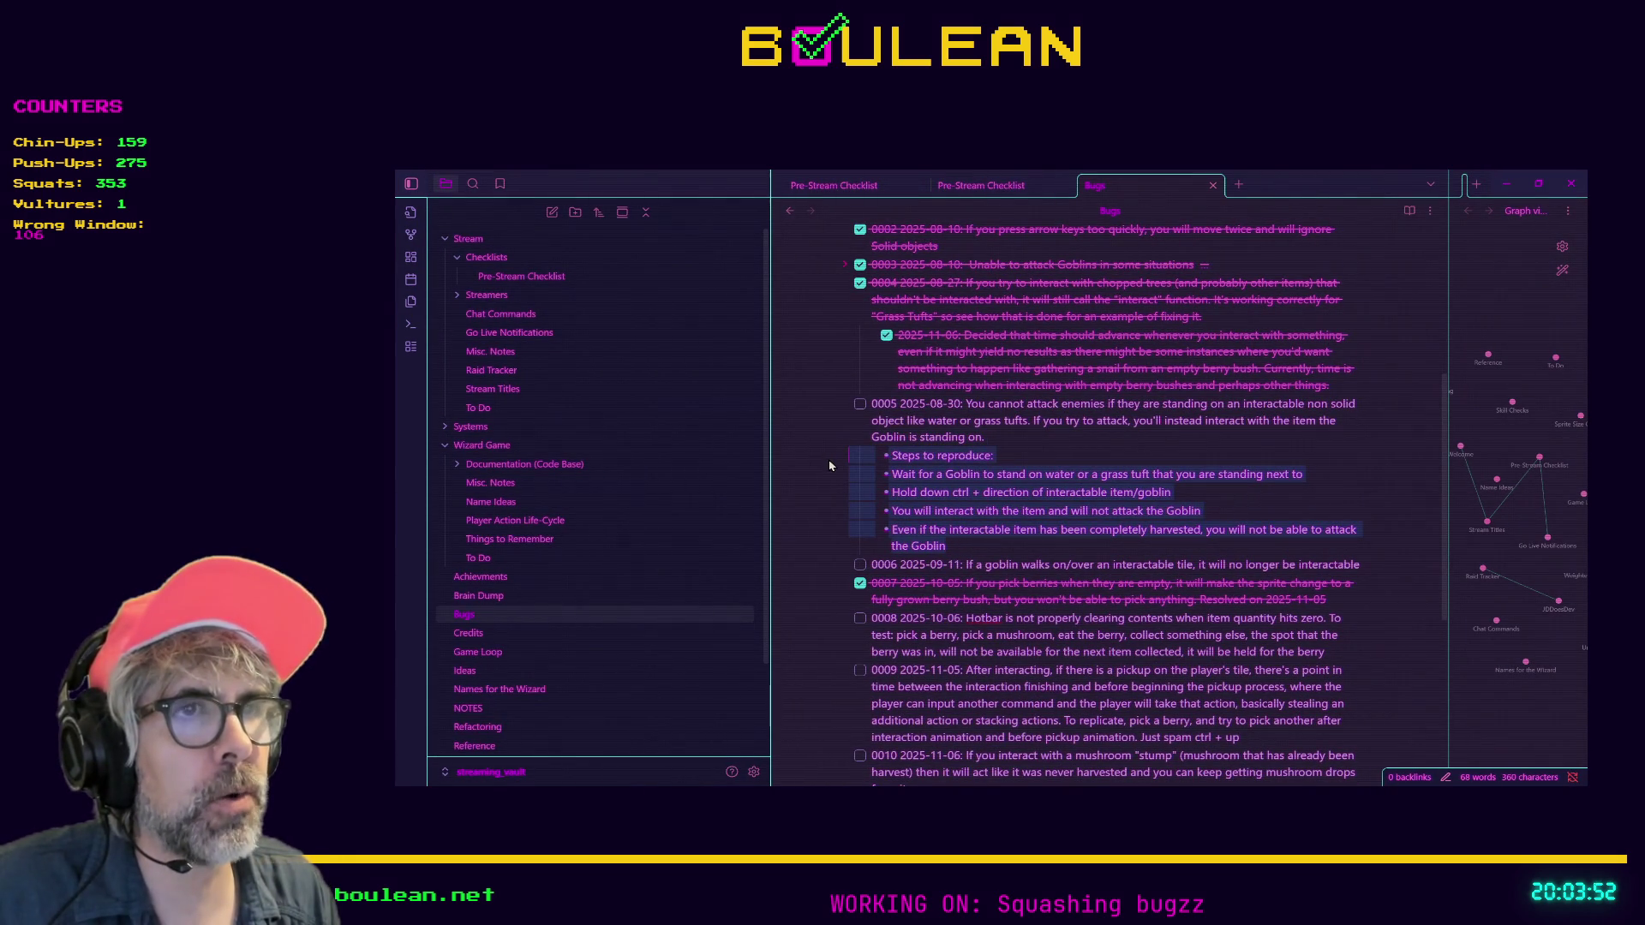
click(995, 535)
mouse_move(949, 546)
mouse_down()
mouse_move(899, 546)
mouse_move(826, 458)
mouse_up()
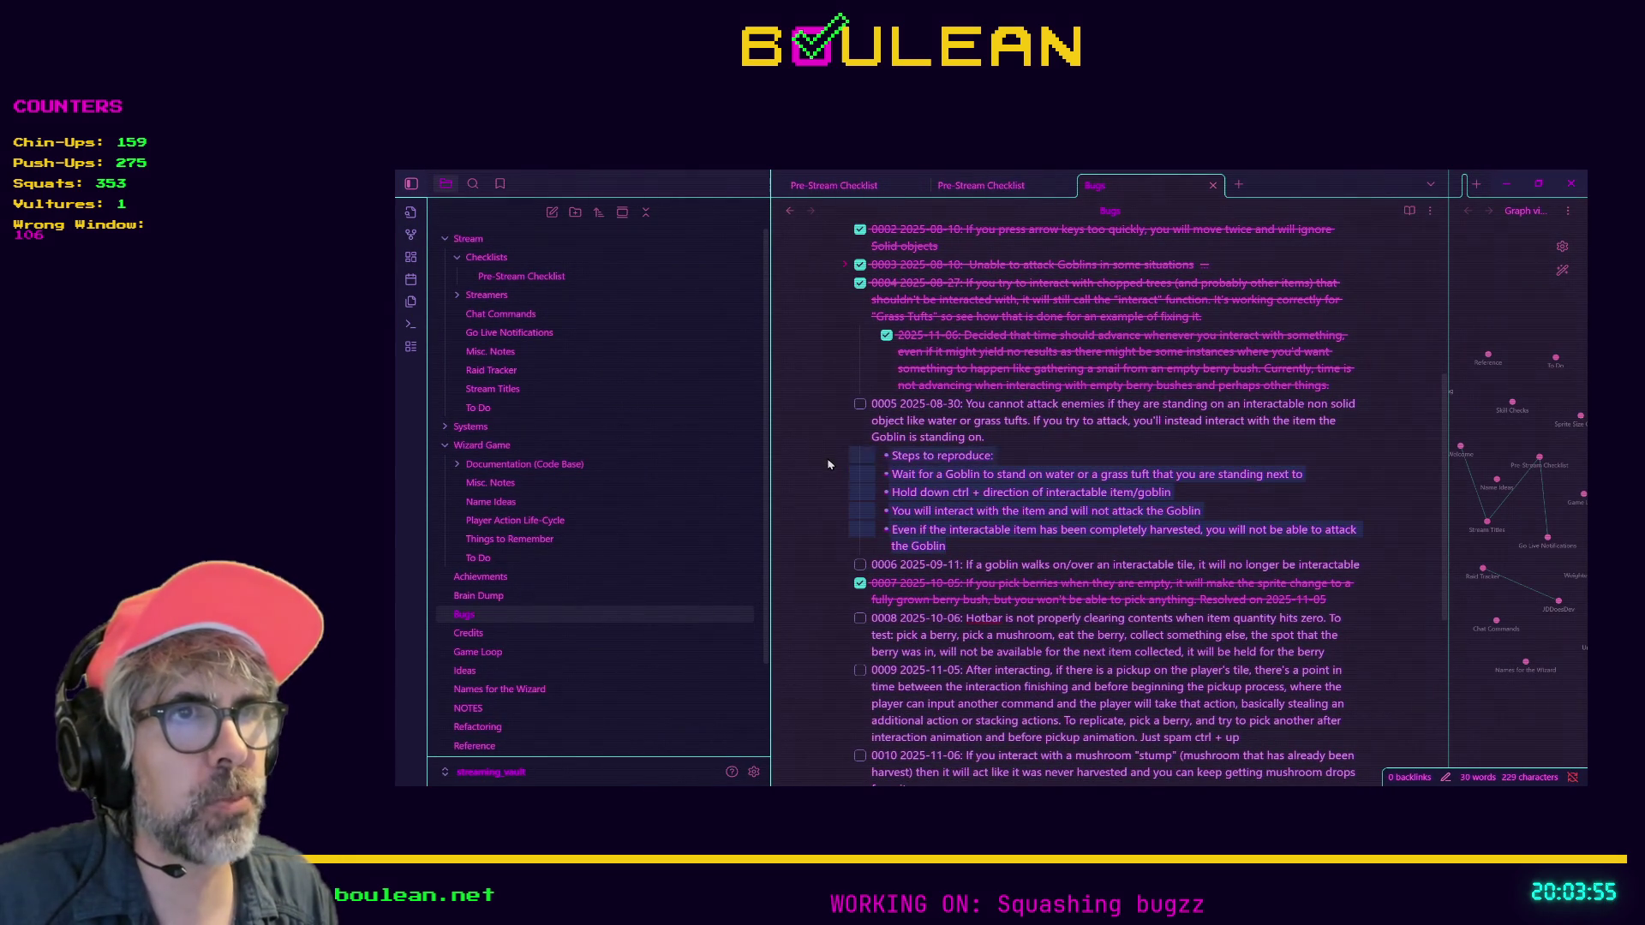
click(992, 538)
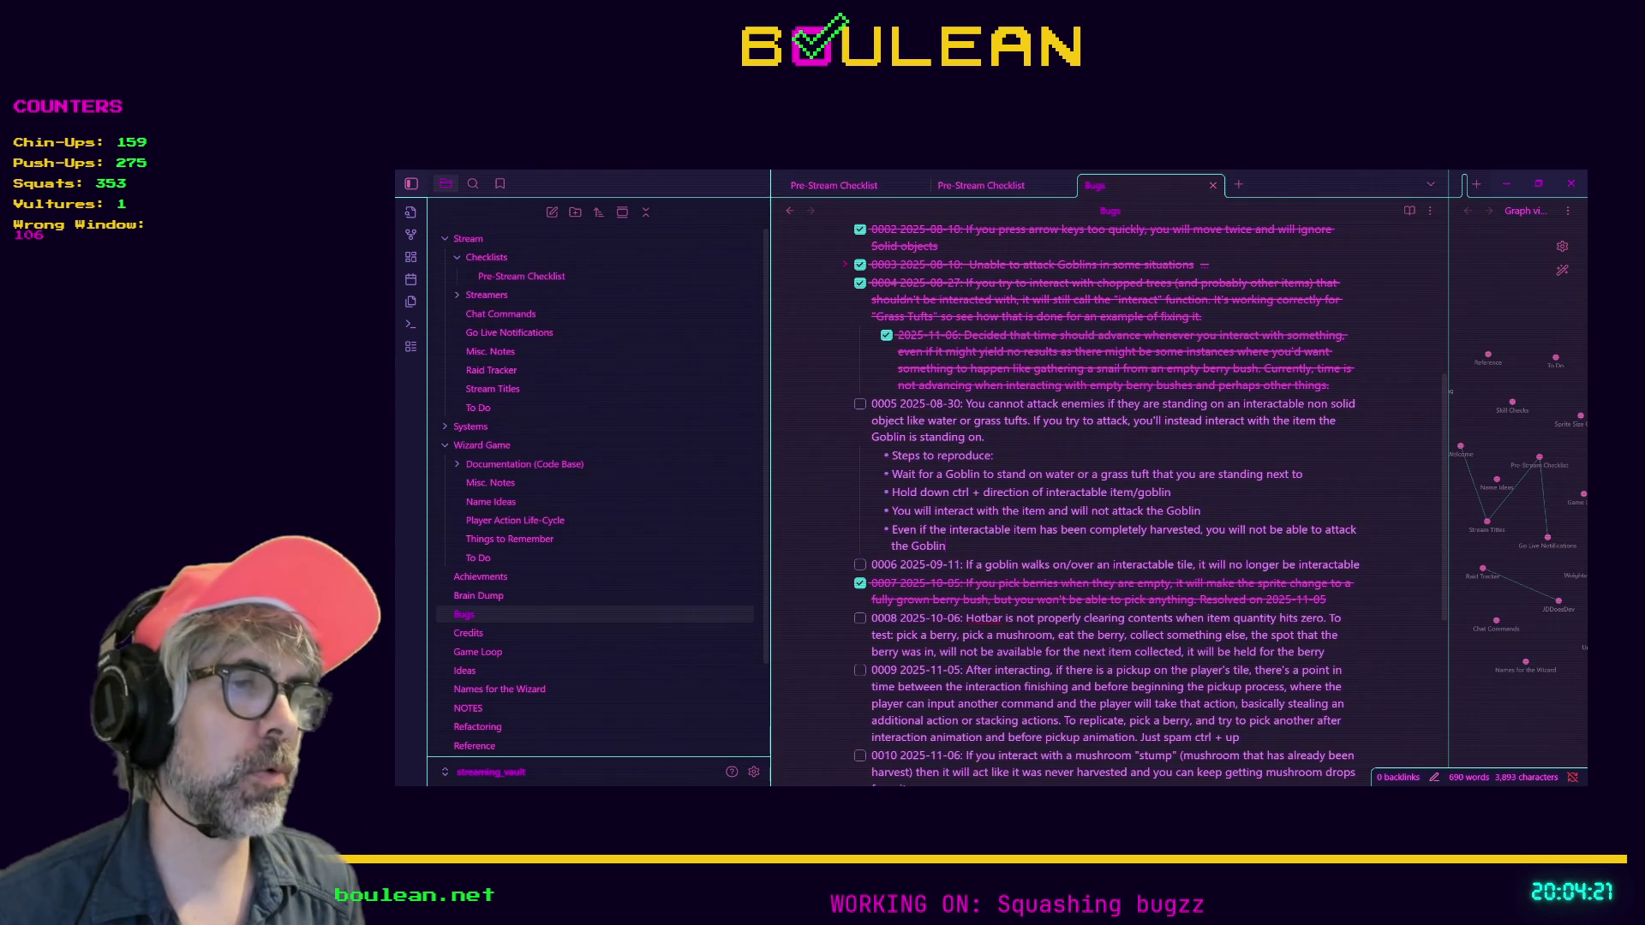
Return to berry_bush.gd, place the cursor at the end of line 20, and run the project with F5
key(alt+Tab)
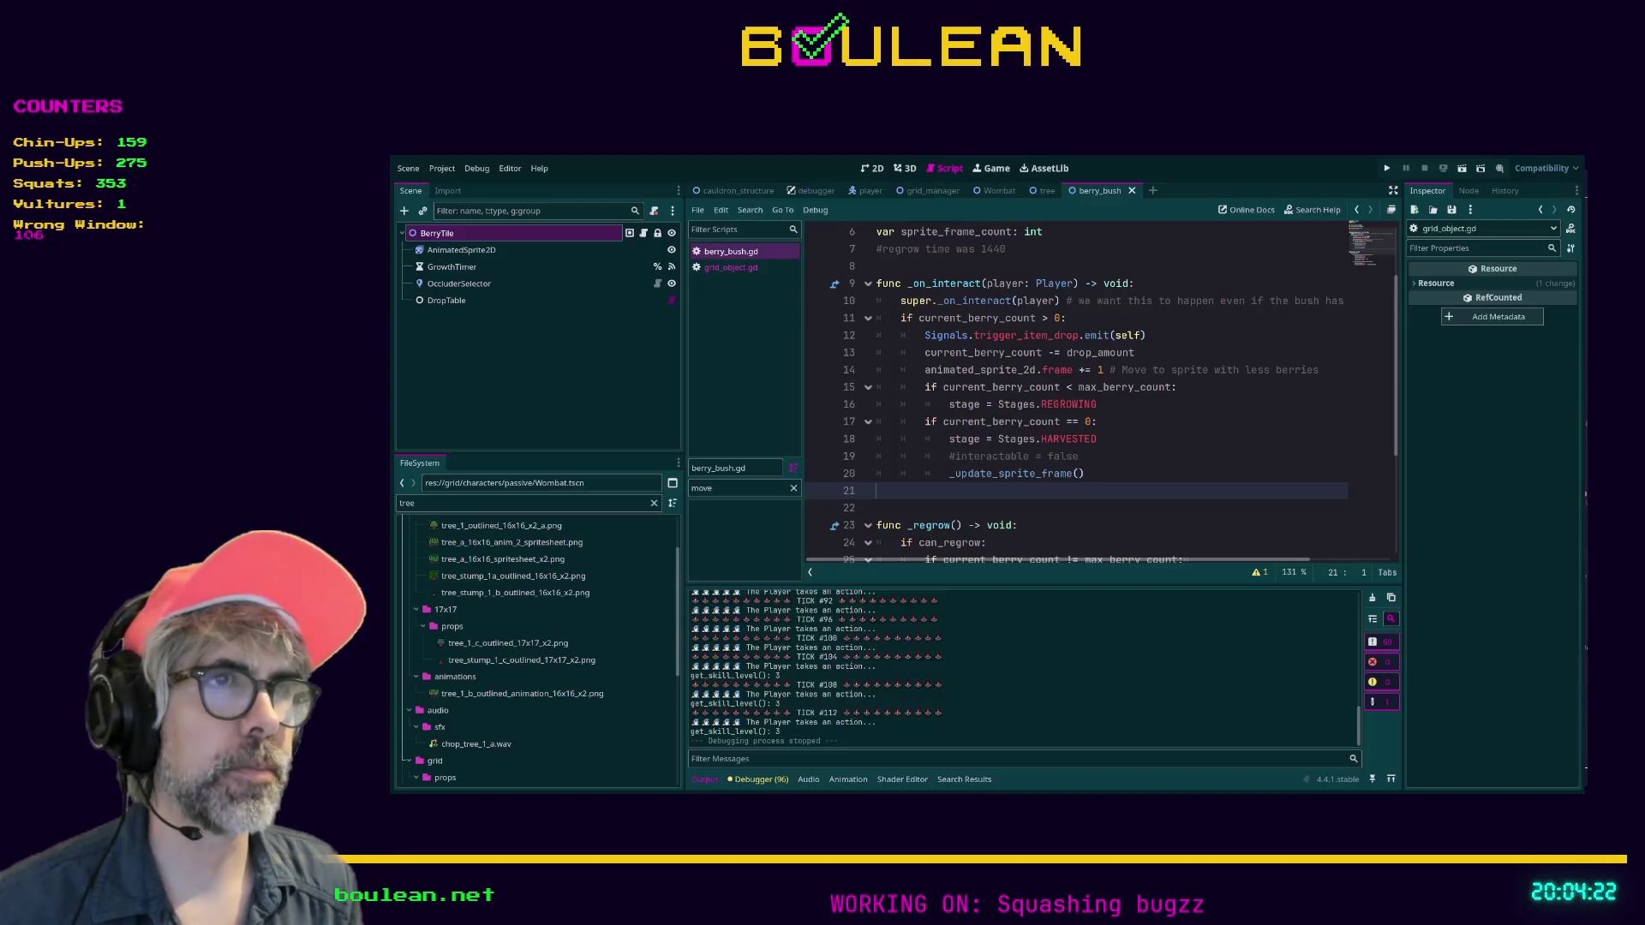
click(1135, 473)
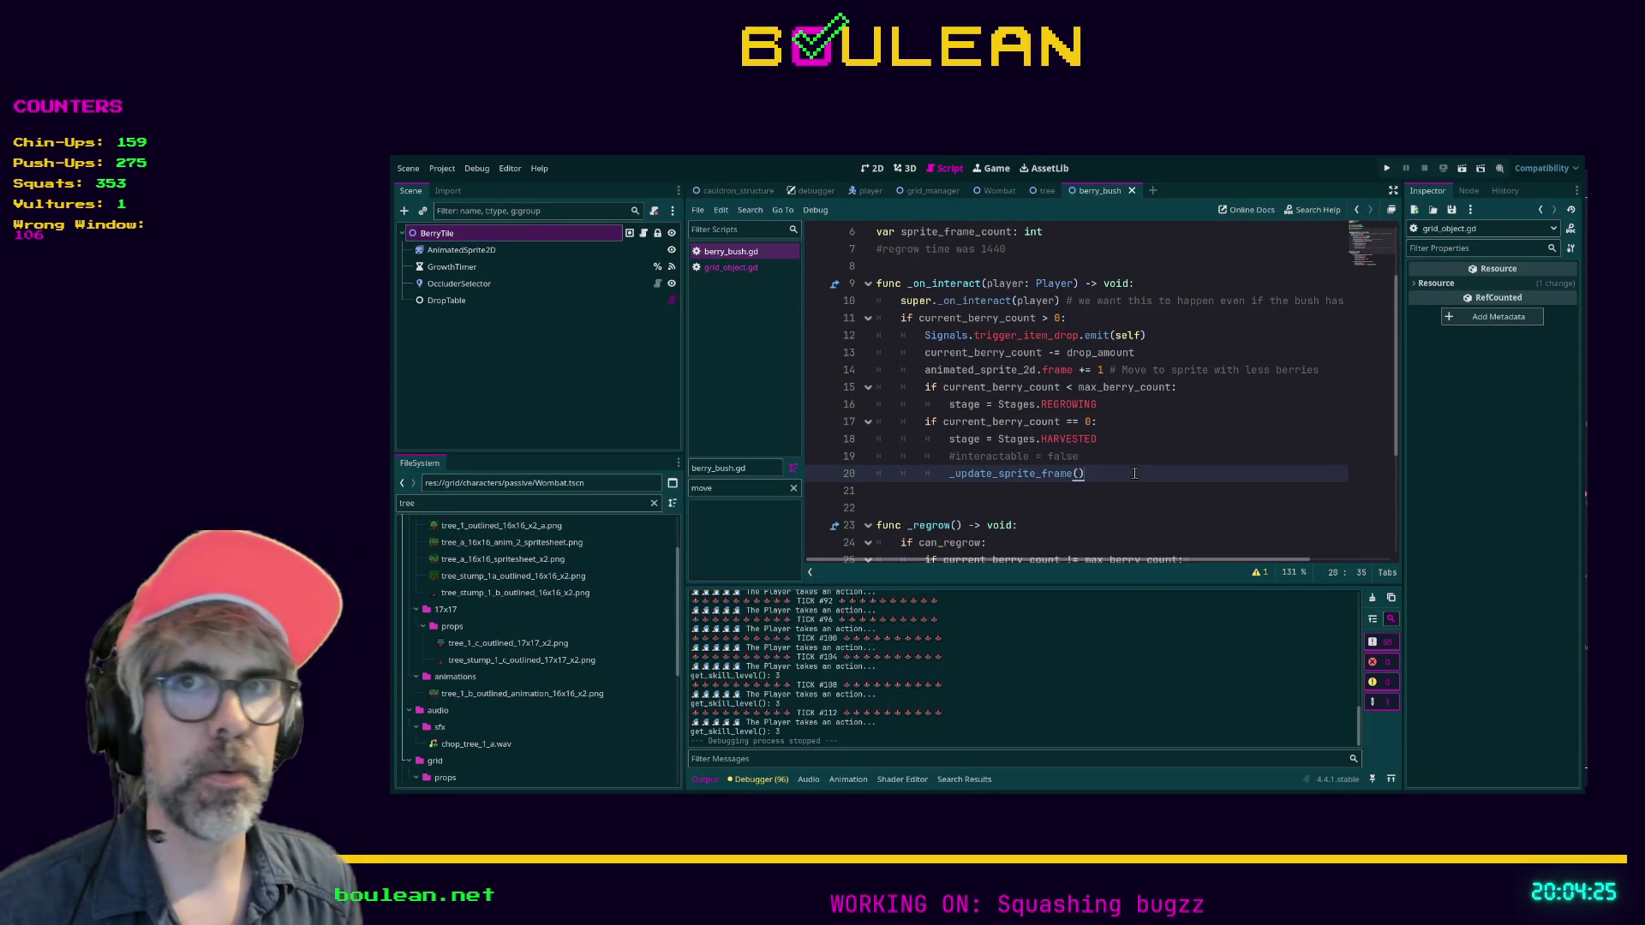
key(F5)
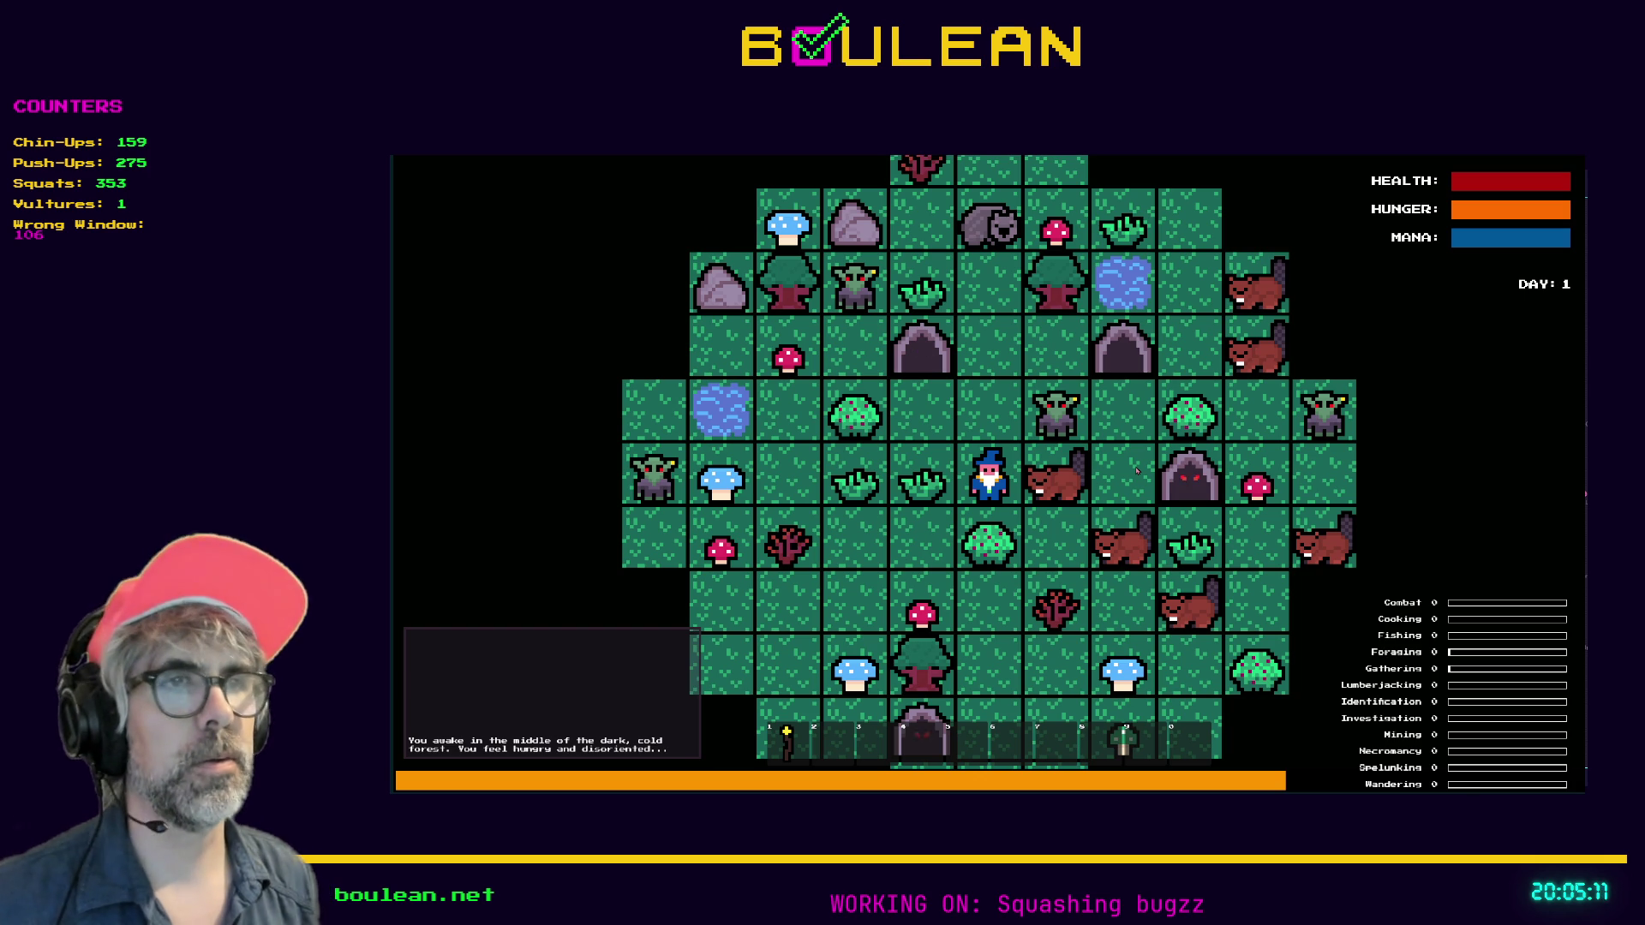
Step the wizard north, attack the surrounding goblins until they become tombstones, then step back south
key(Up)
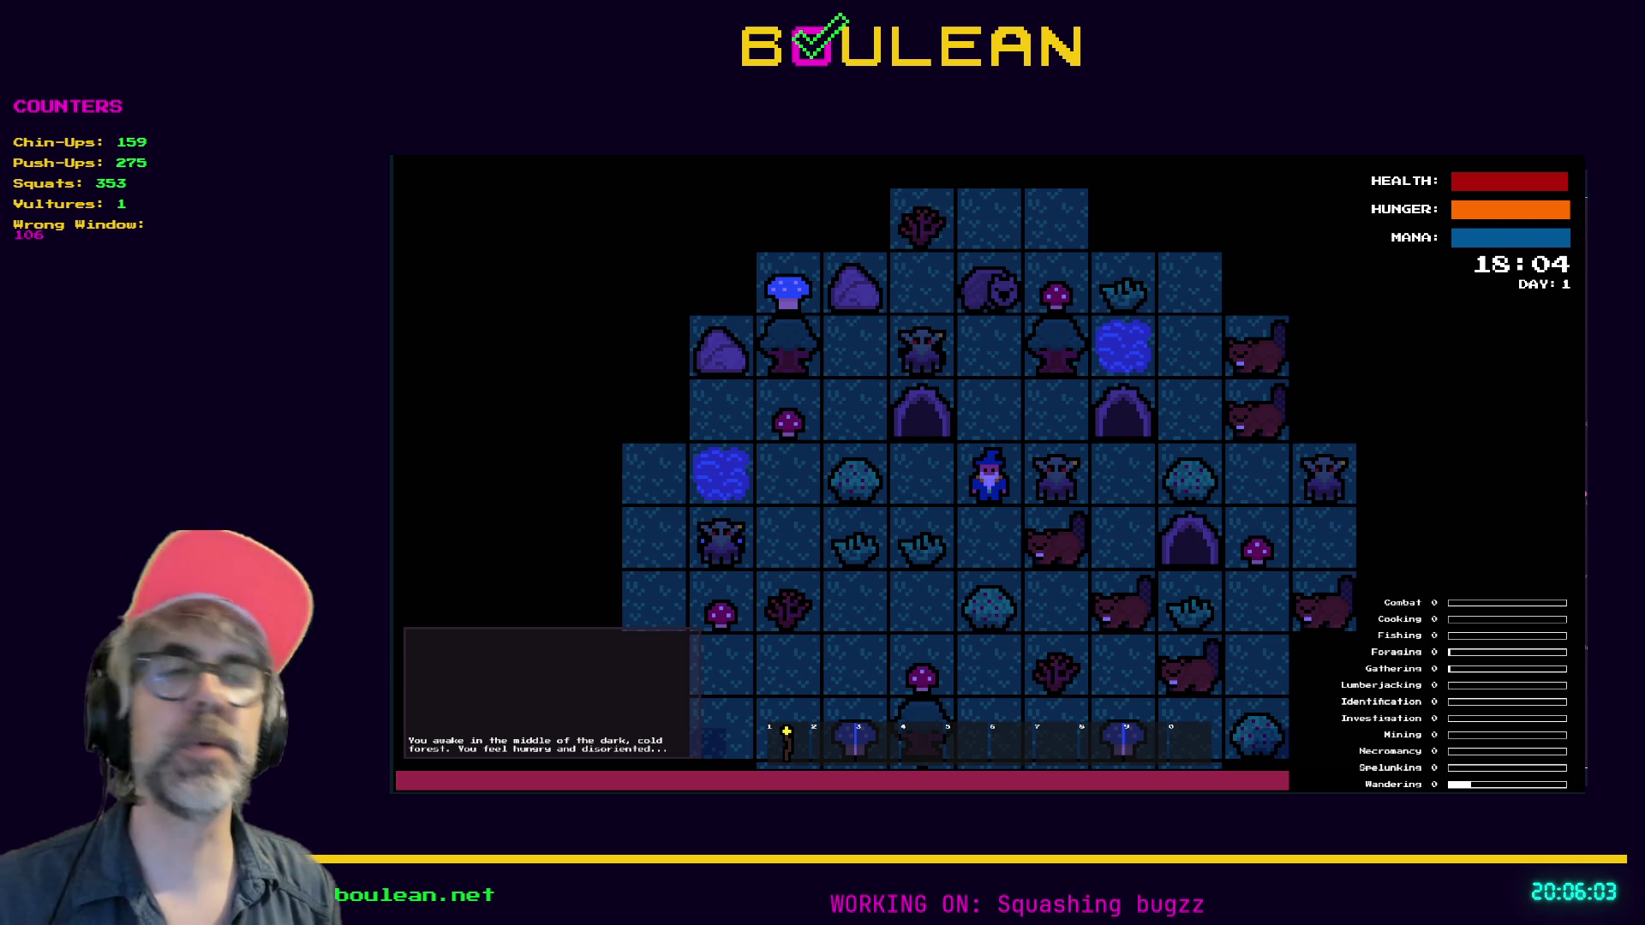
click(1001, 418)
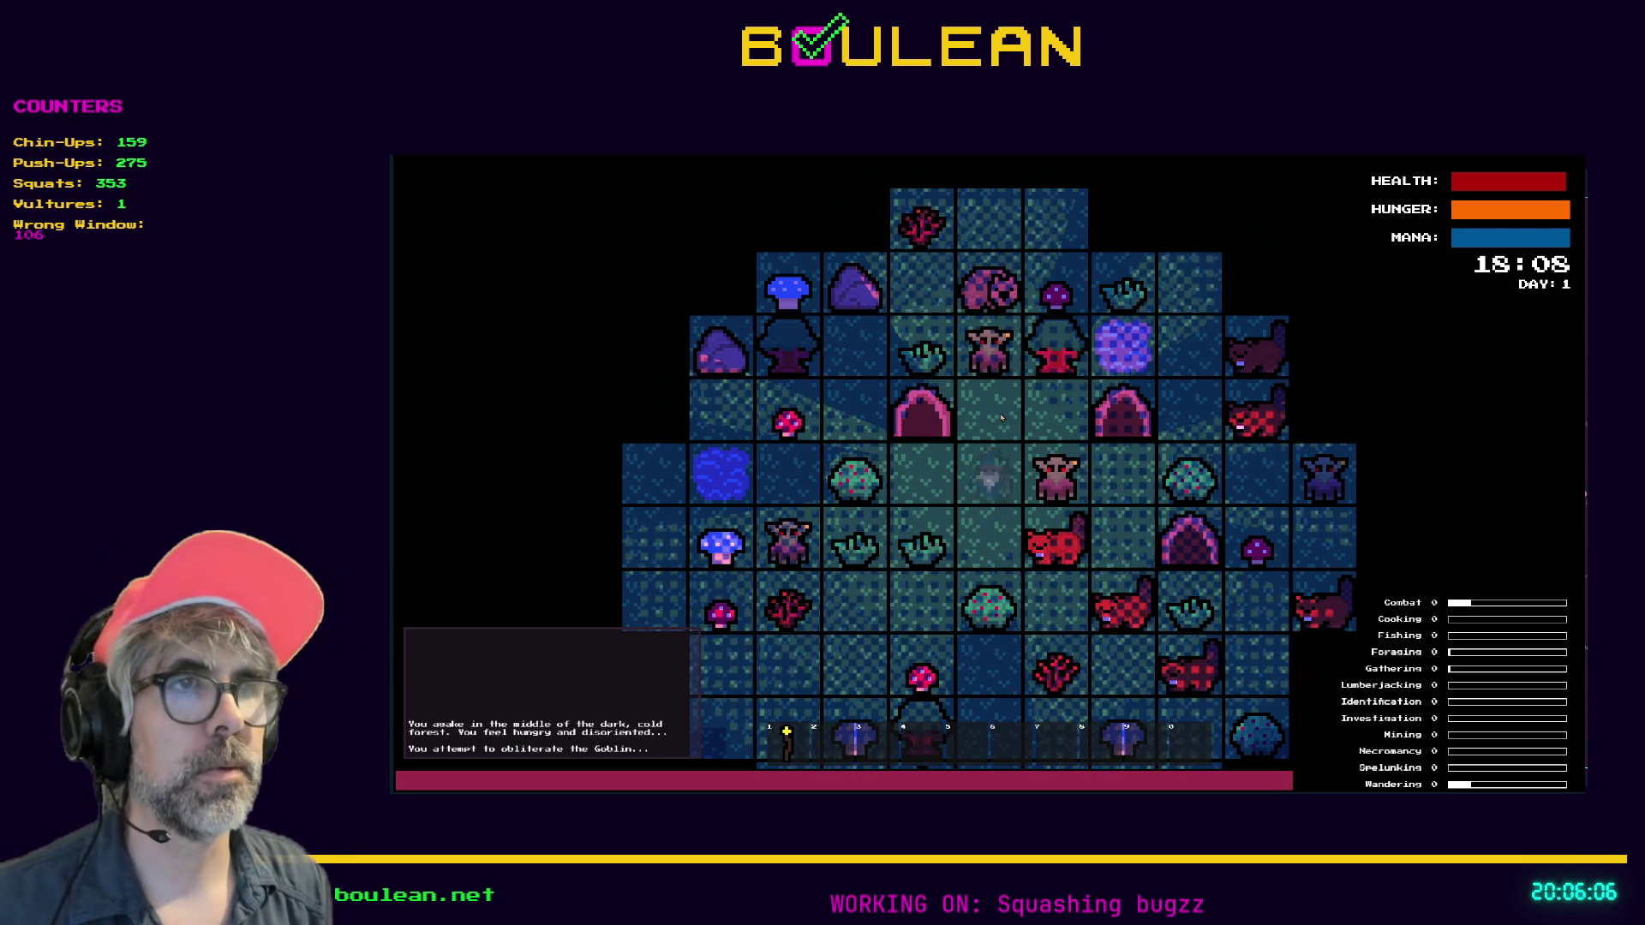
key(Right)
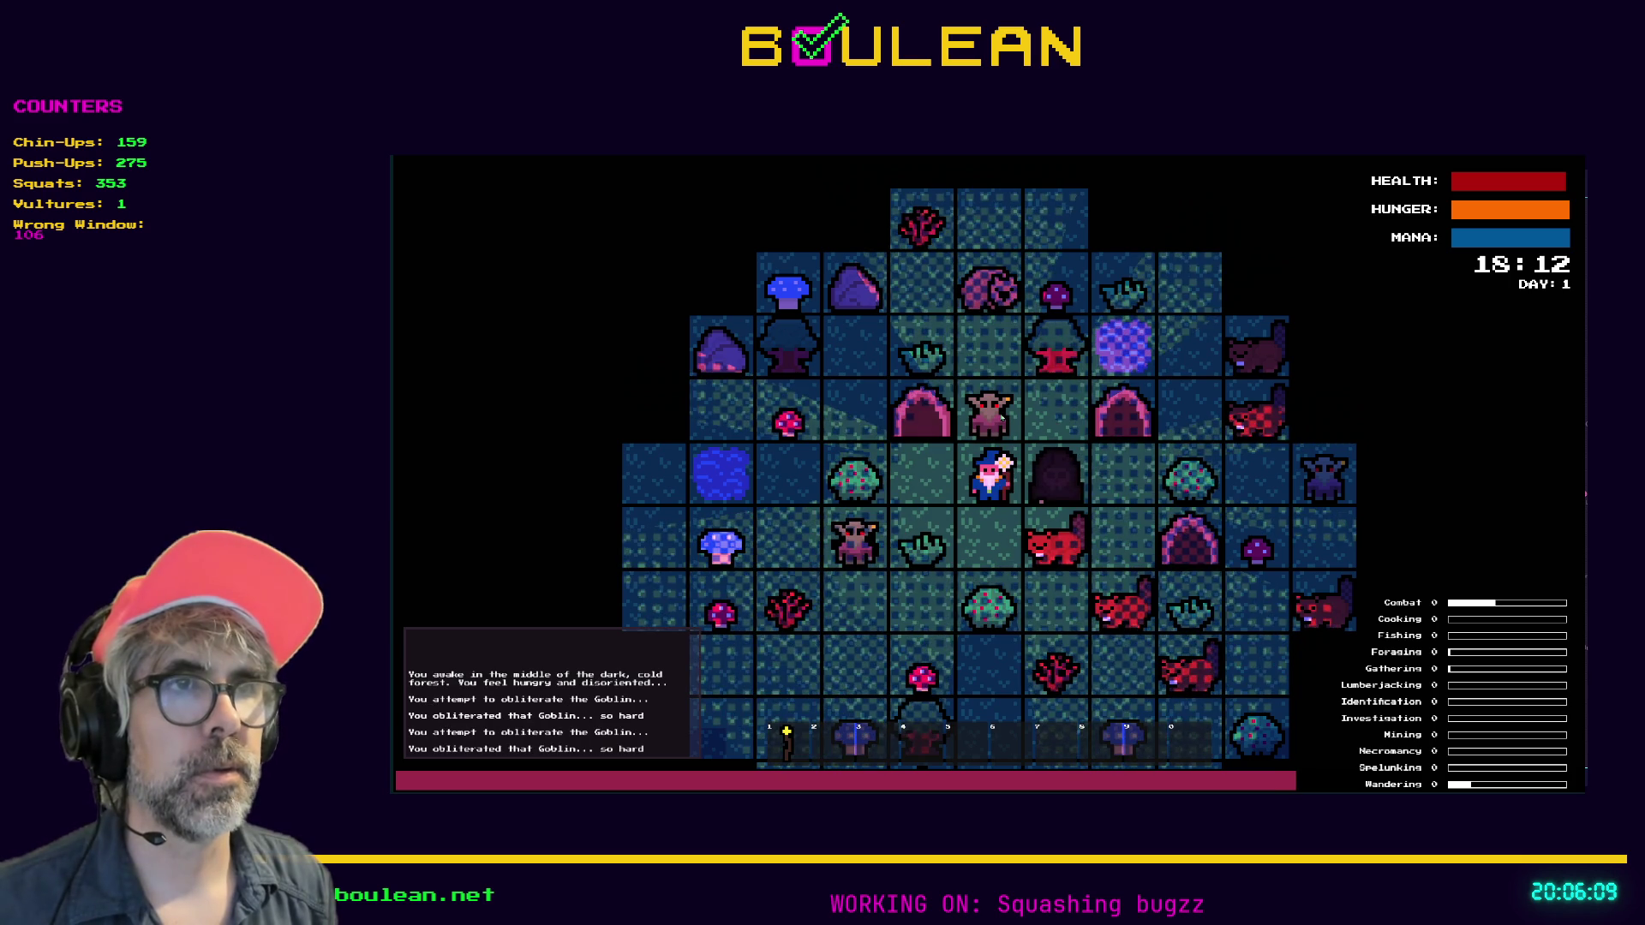
click(1001, 417)
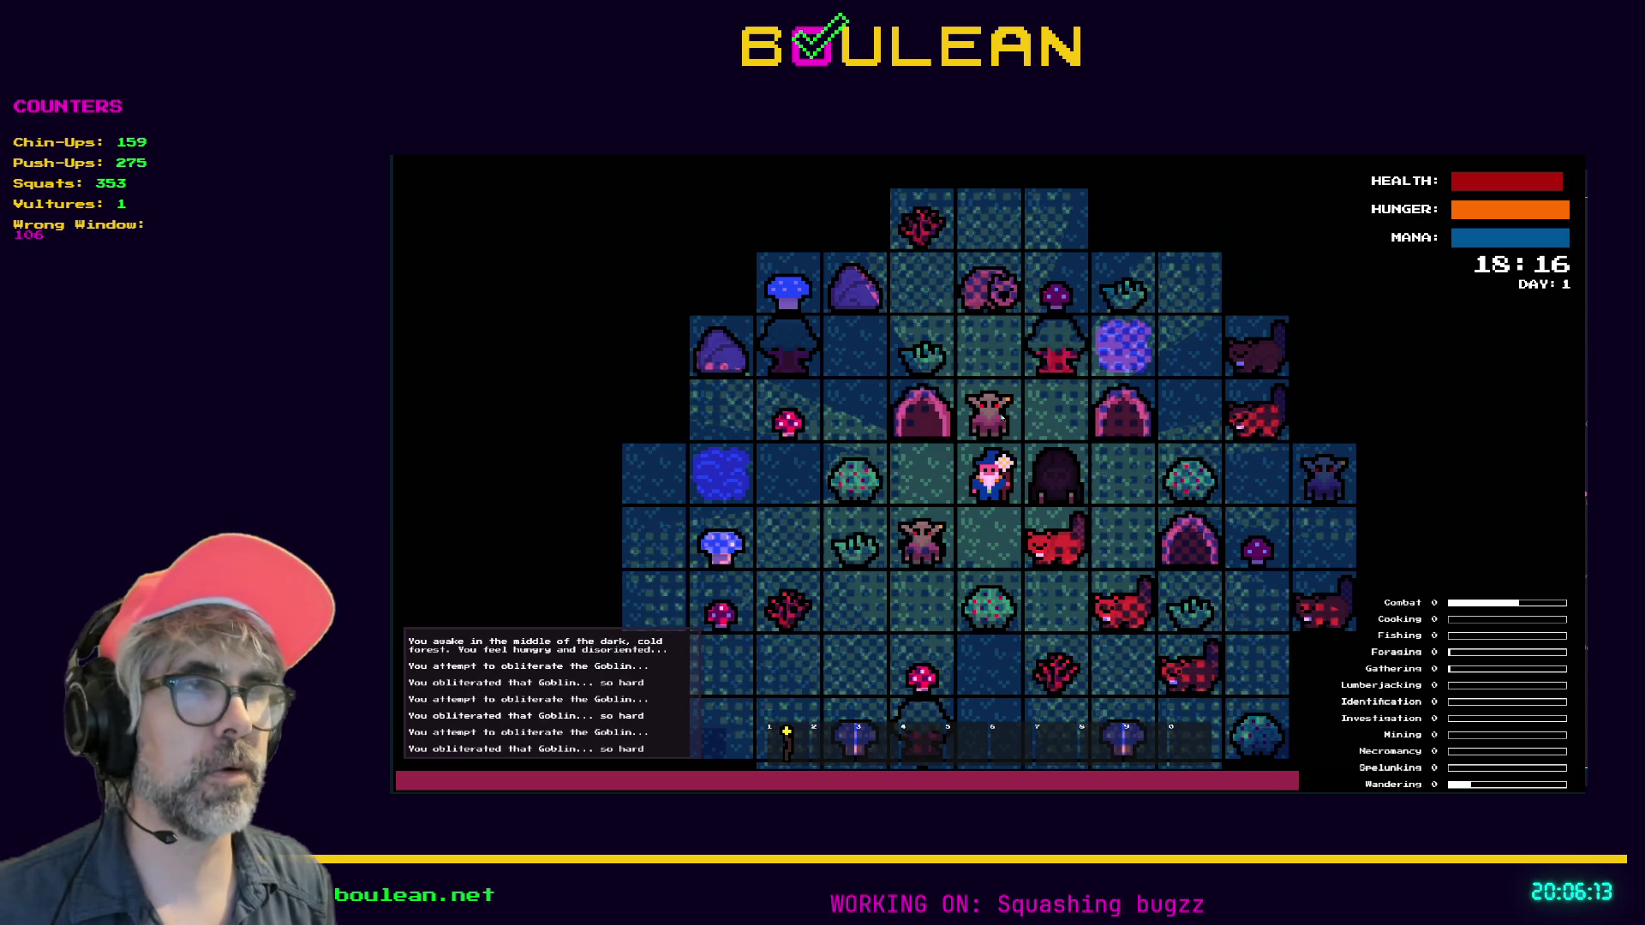
click(1001, 417)
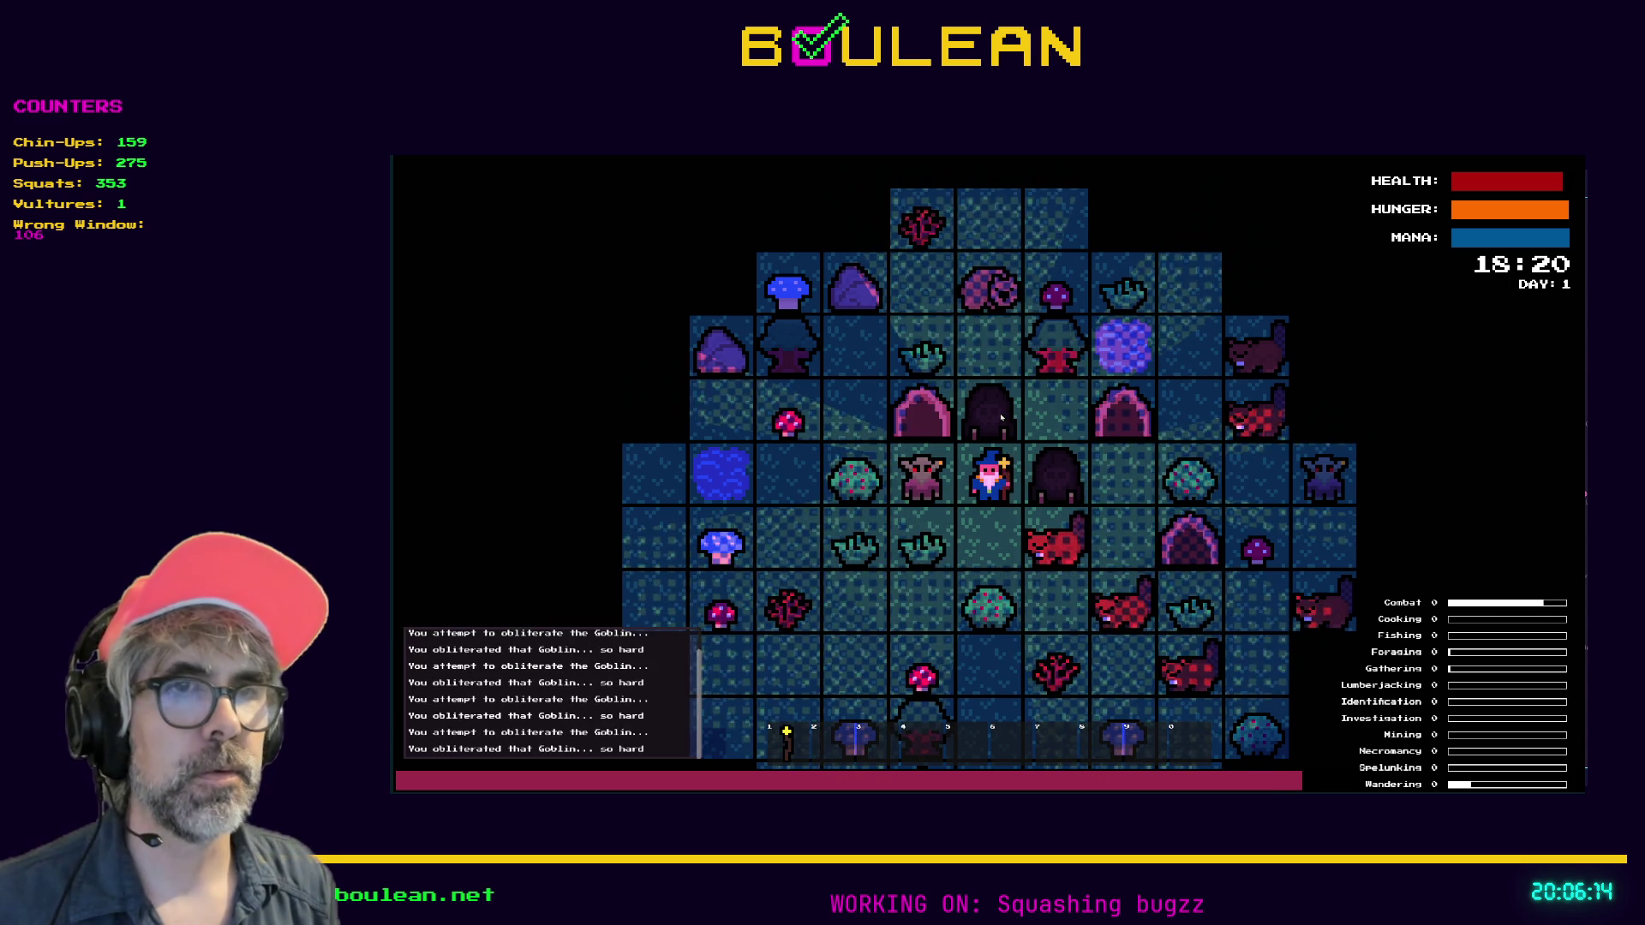
key(Left)
key(Left)
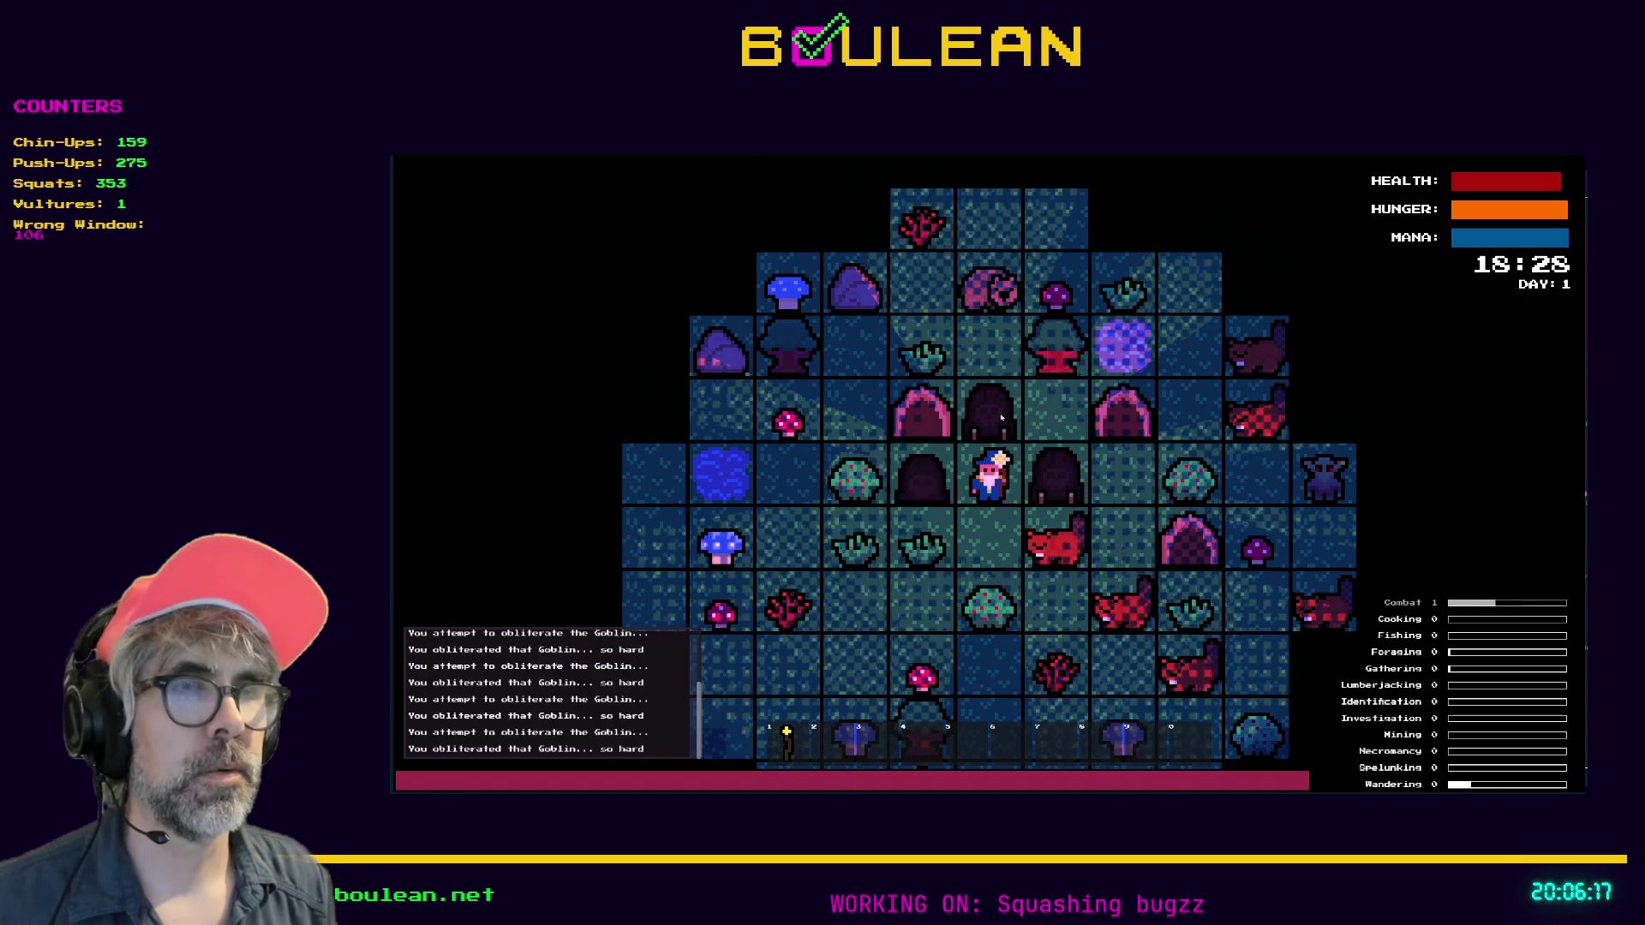
key(Down)
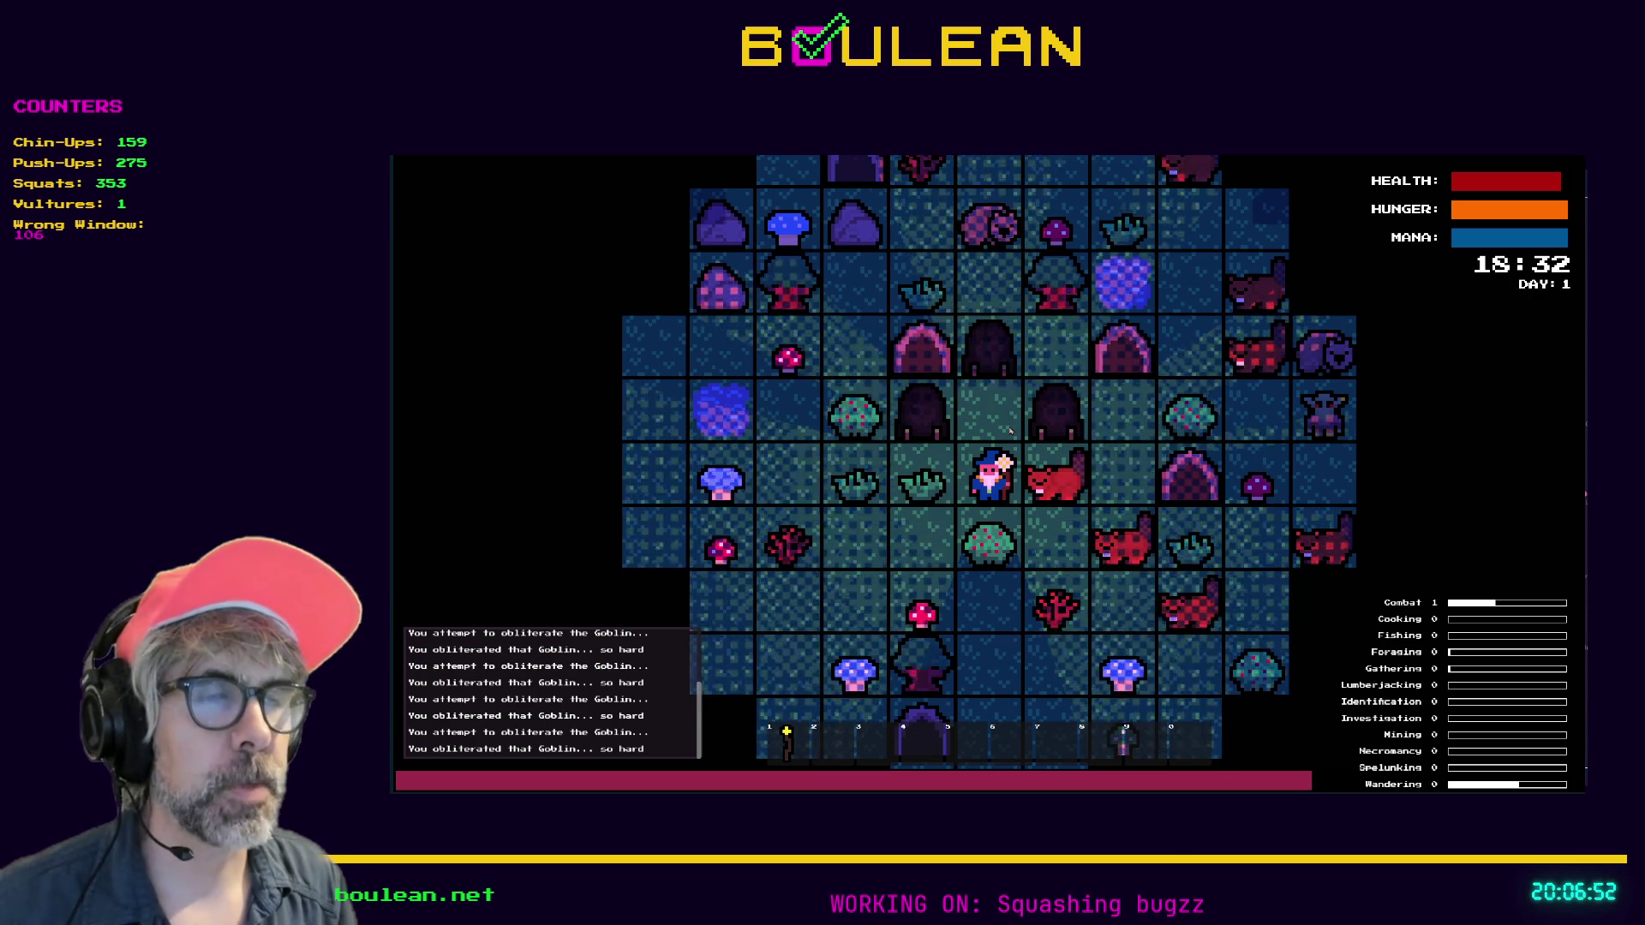
Walk the wizard south and east to the tile just below the Beaver
key(Up)
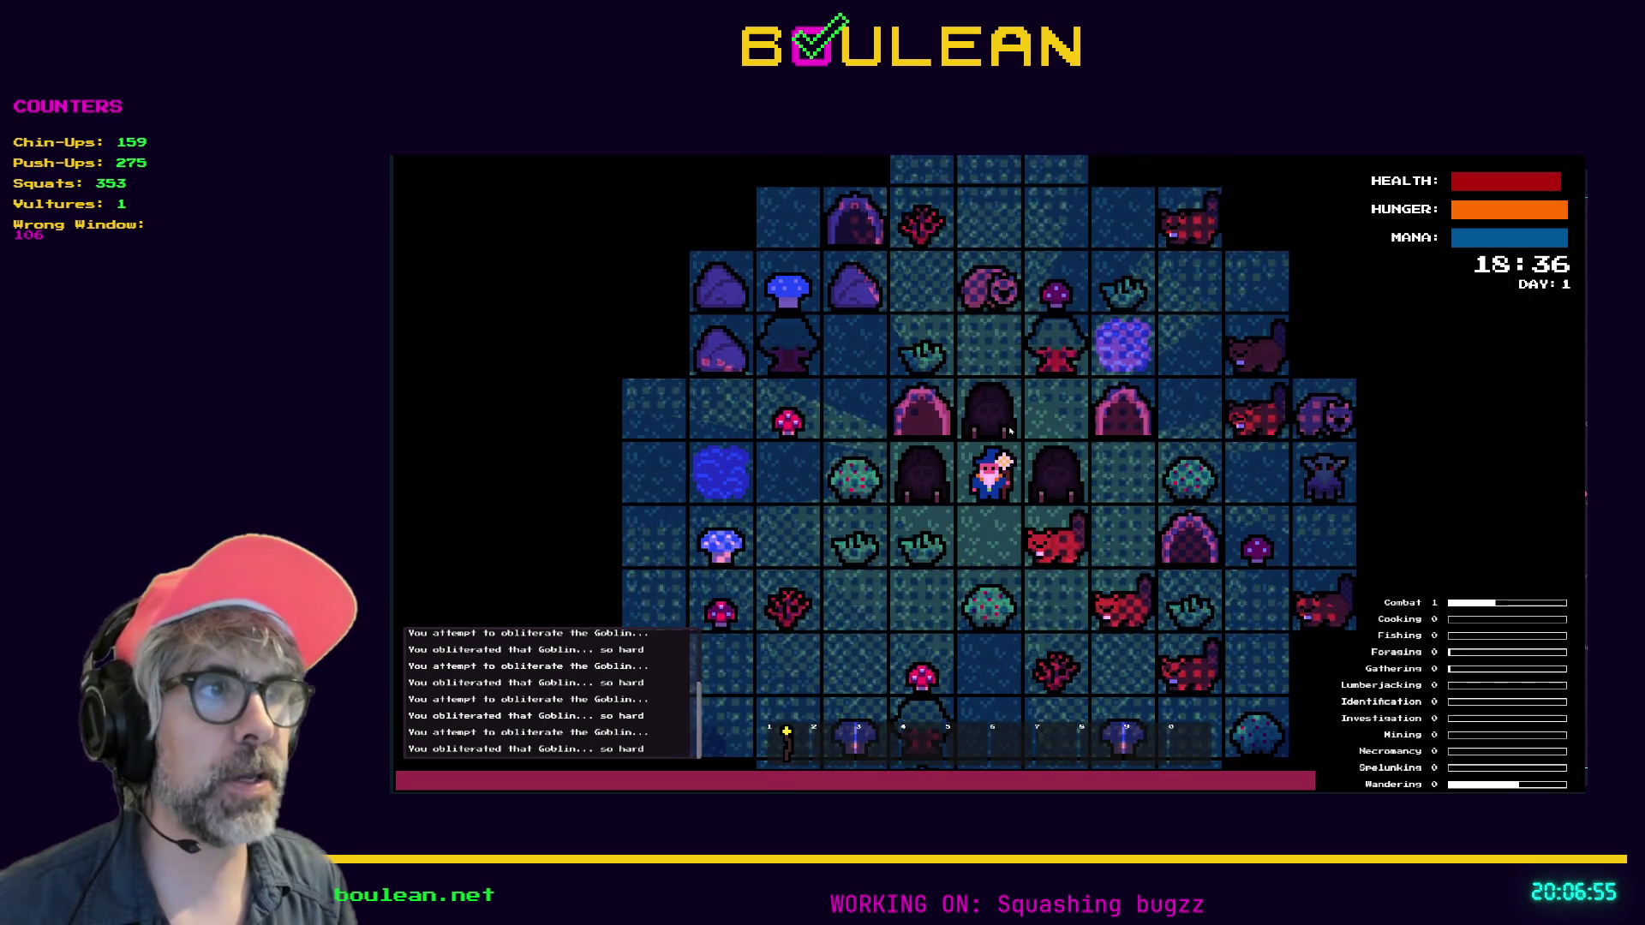
key(Down)
key(Left)
key(Down)
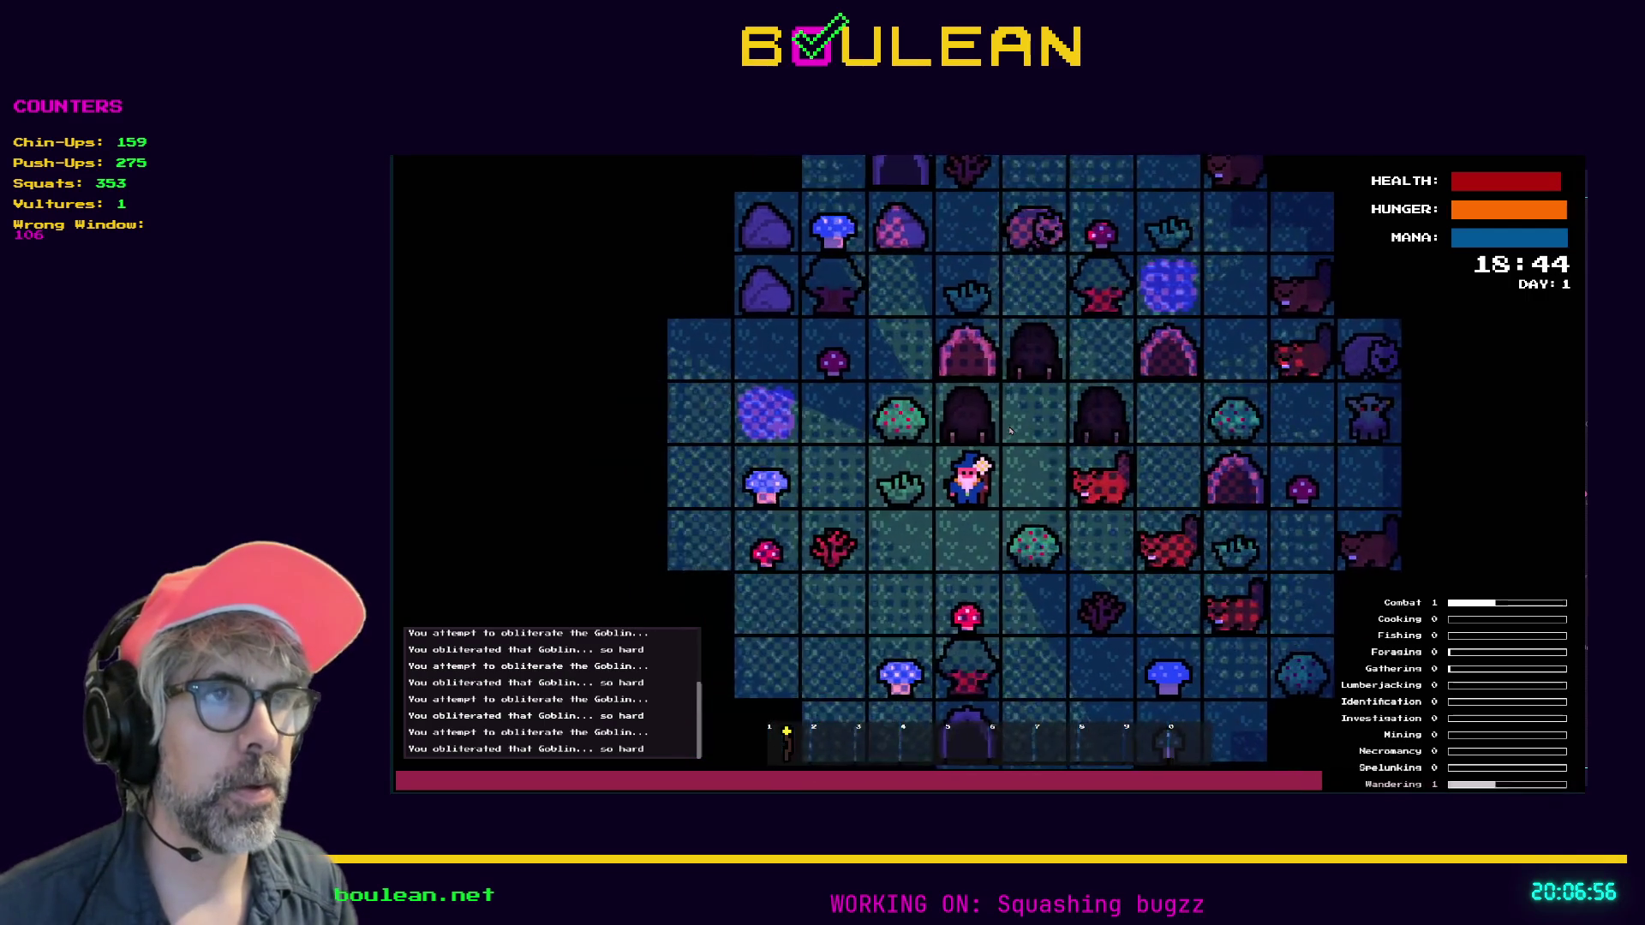
key(Down)
key(Right)
key(Right)
key(Right)
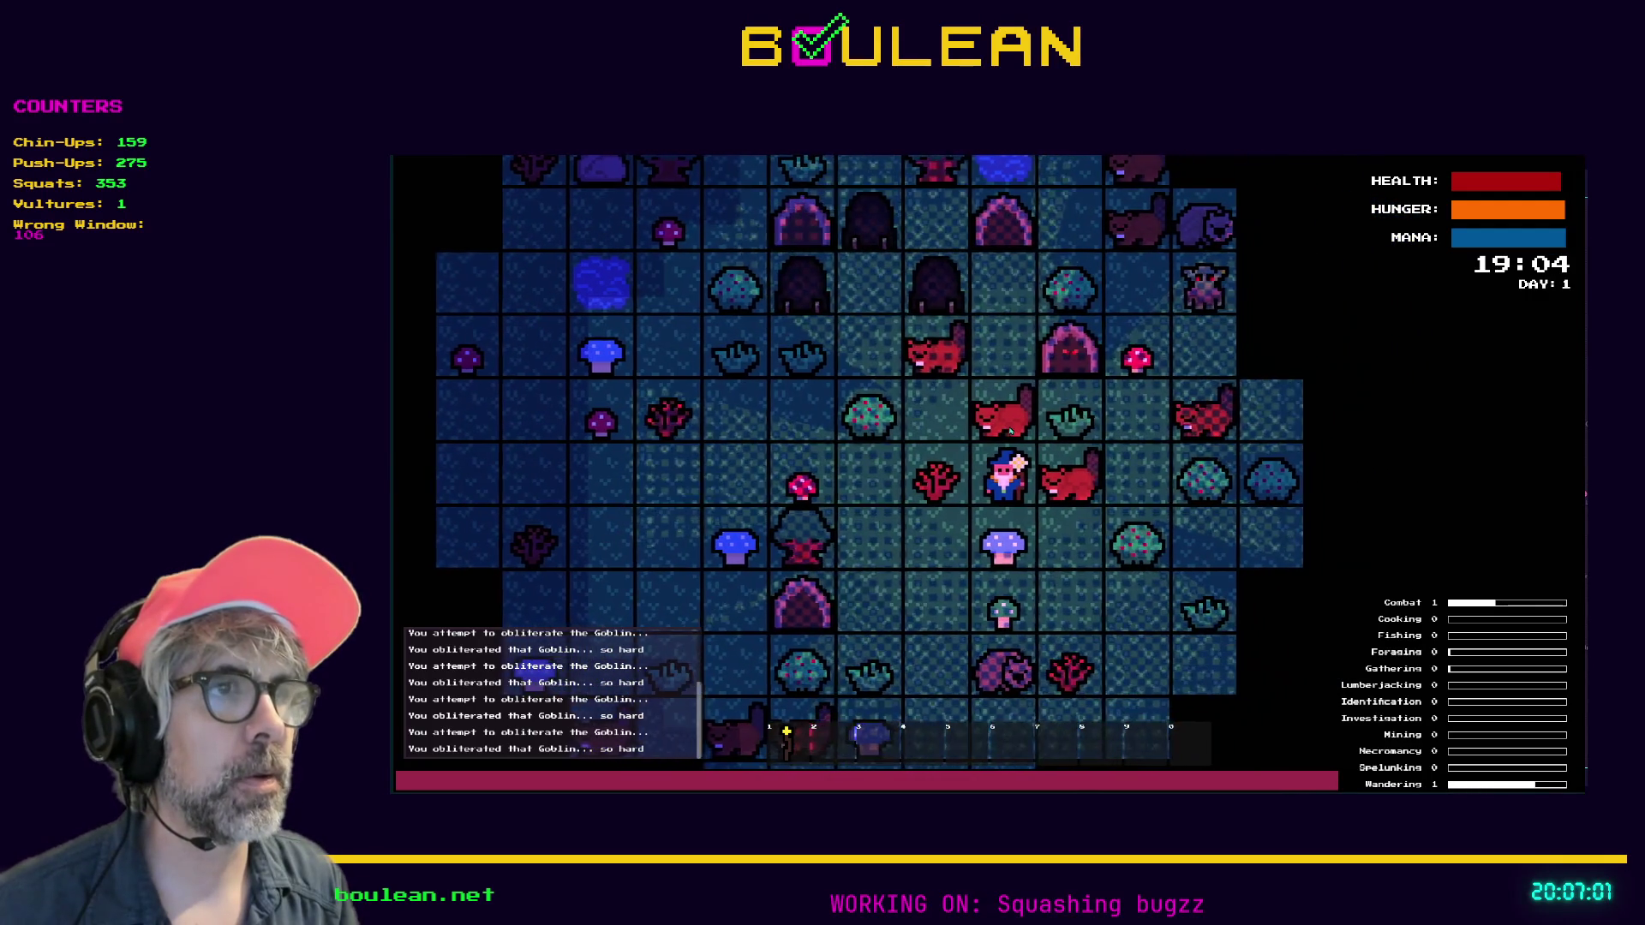
key(Down)
key(Right)
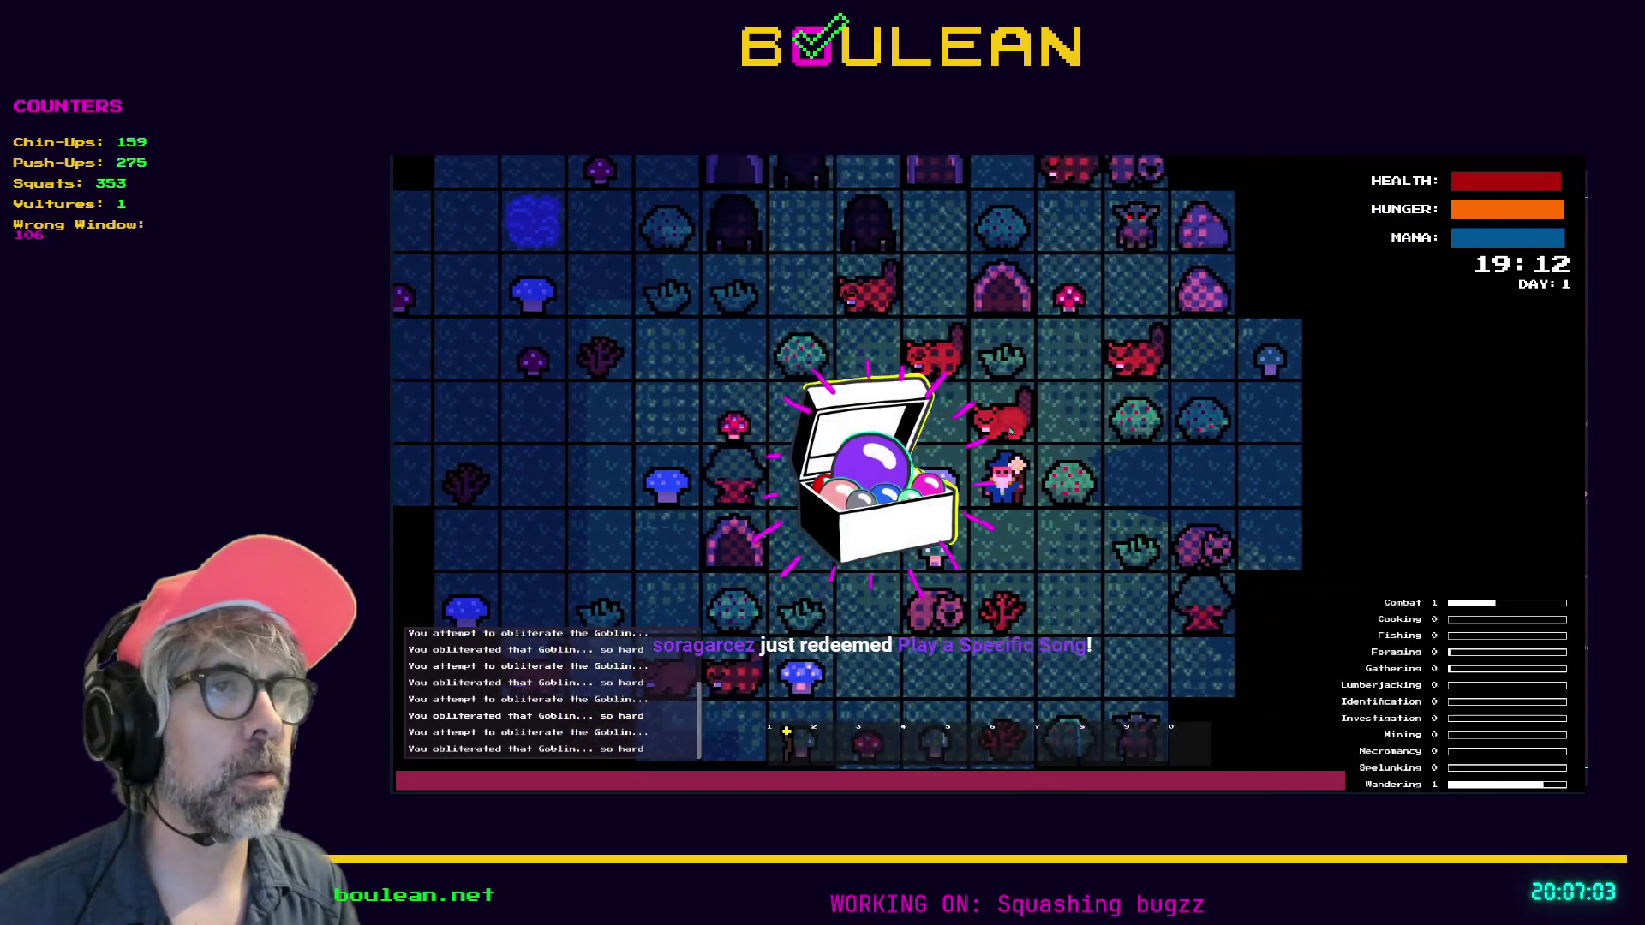
Bump-attack the Beaver four times from below until it is obliterated
key(Up)
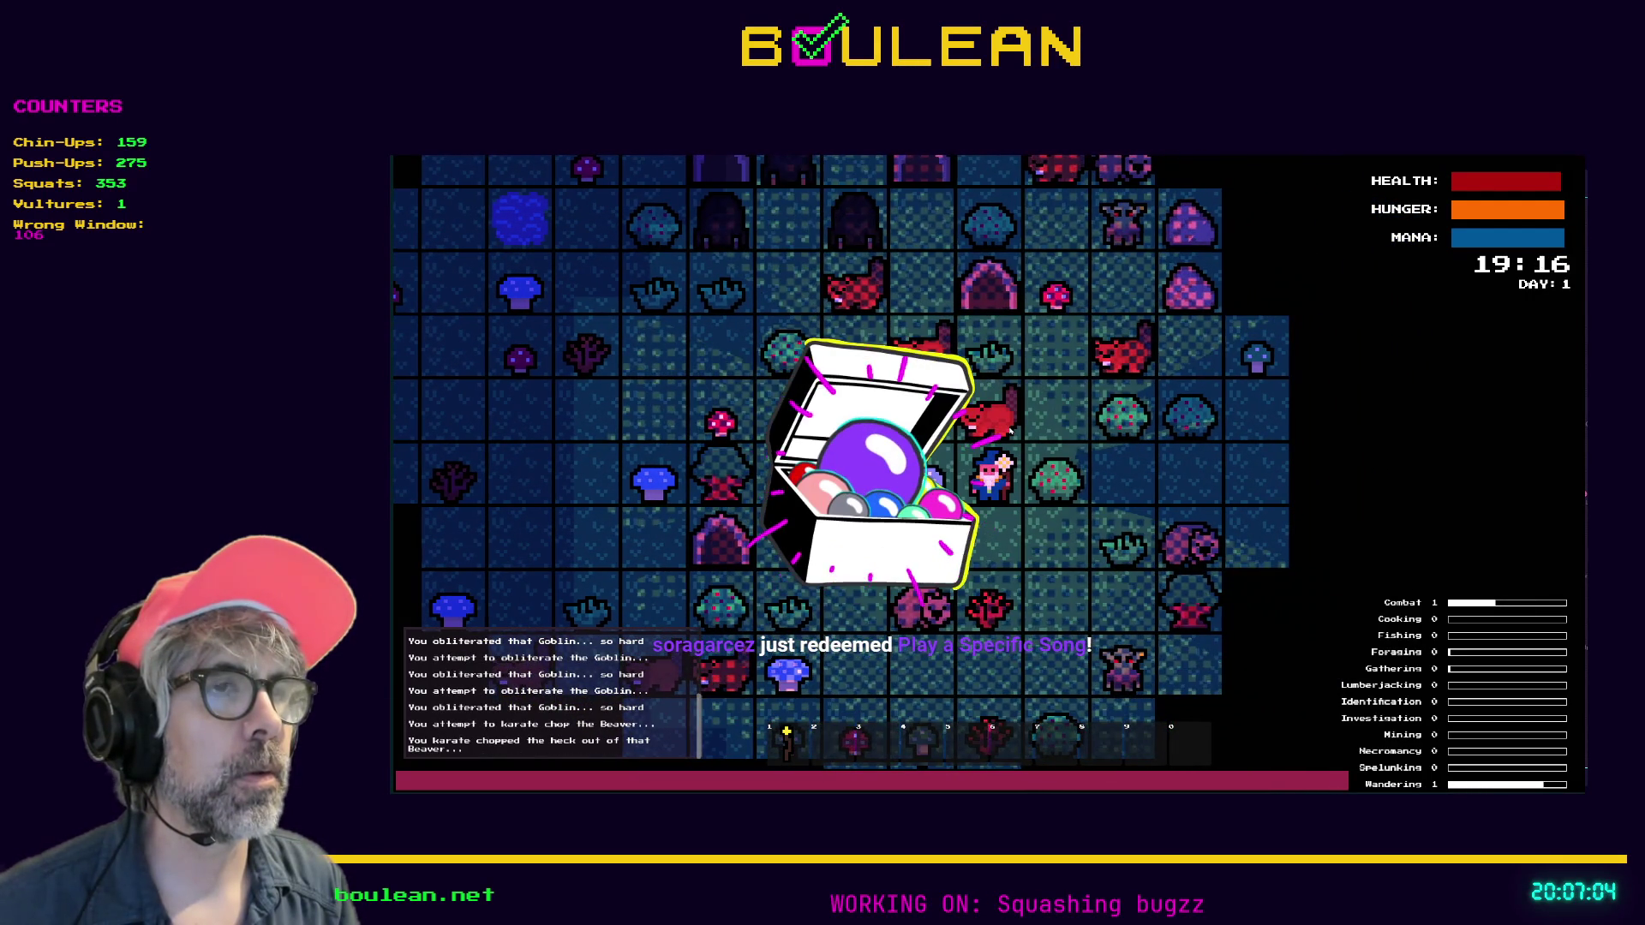
key(Up)
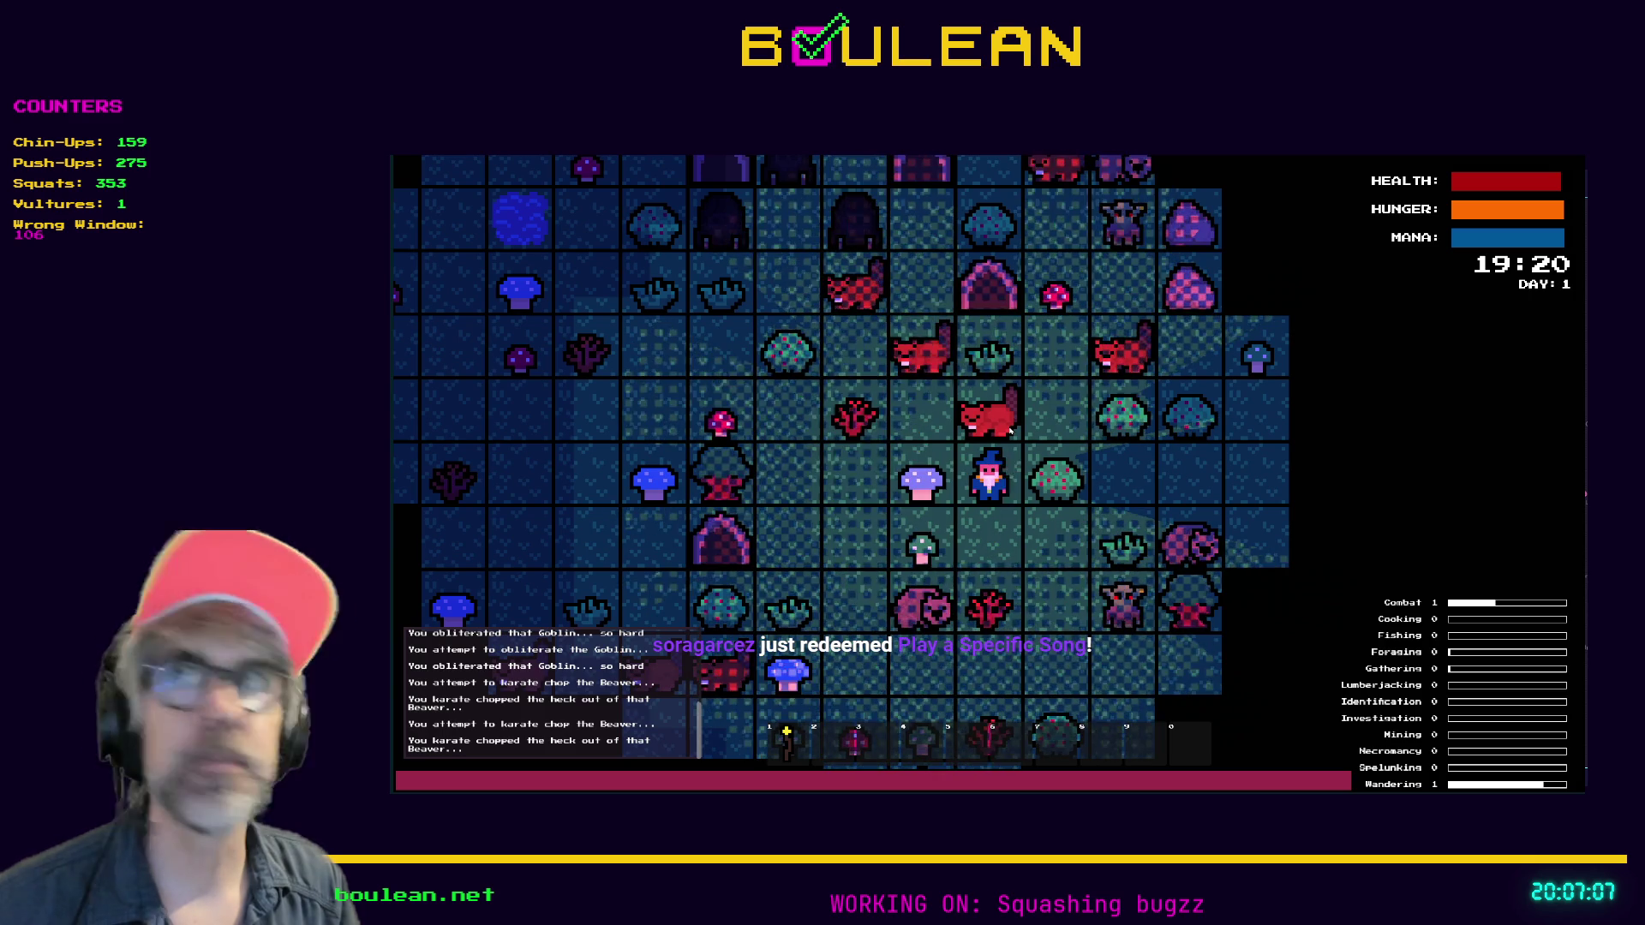
key(Up)
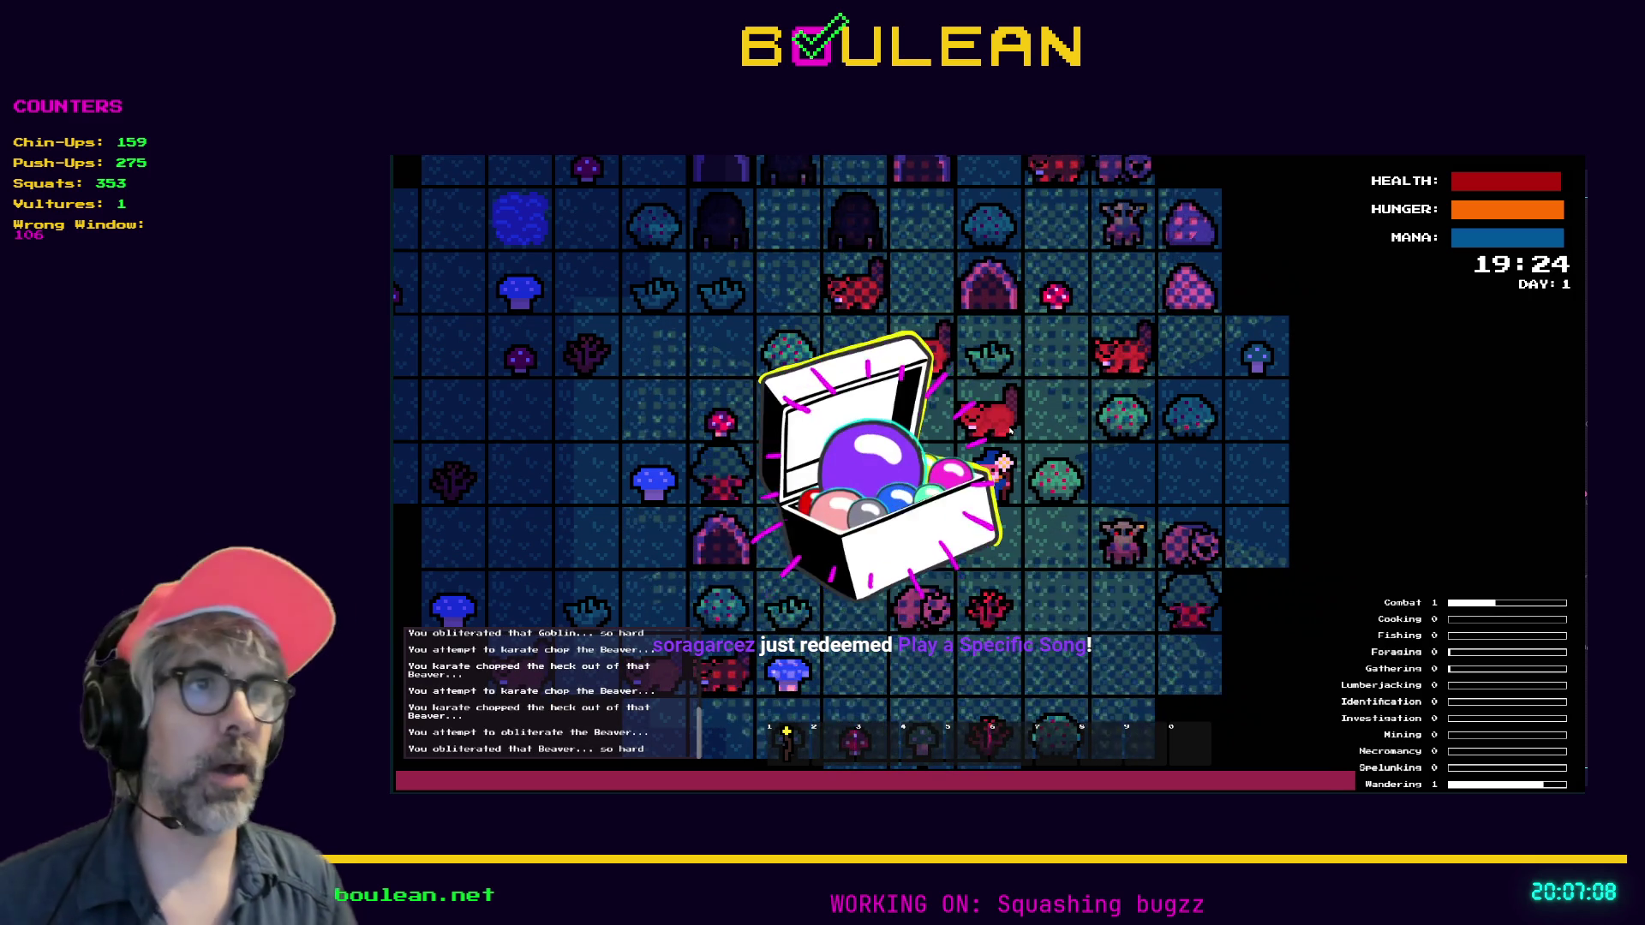
key(Up)
key(Up)
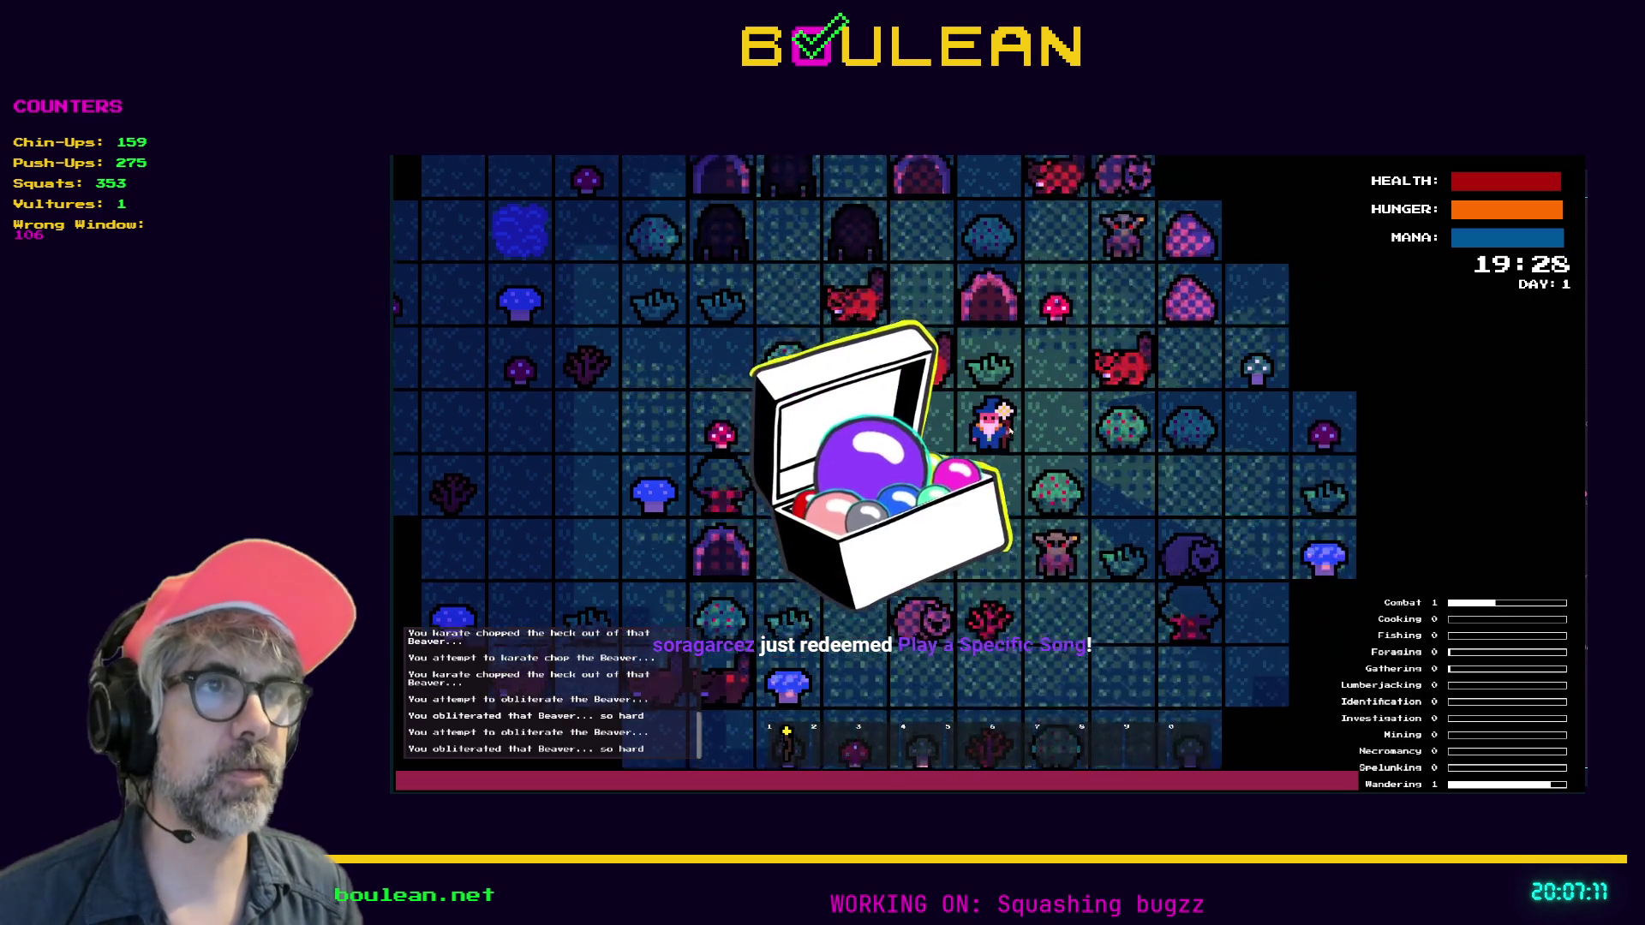
Reposition the wizard, then attack the Goblin above and the Gravestone to the left
key(Right)
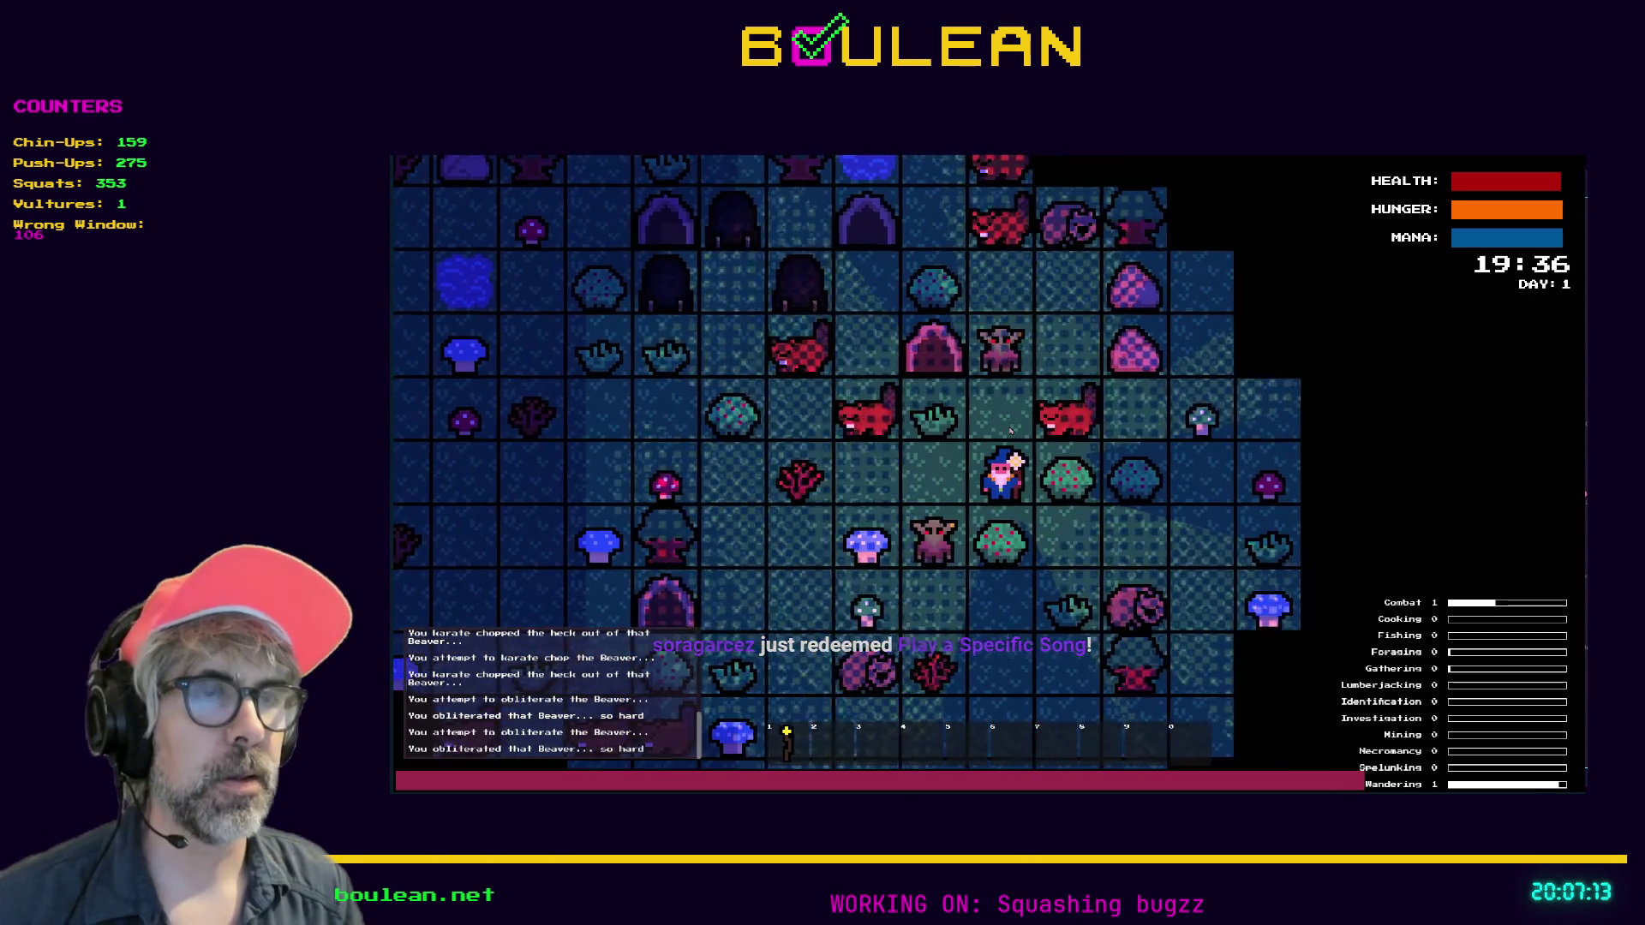
key(Up)
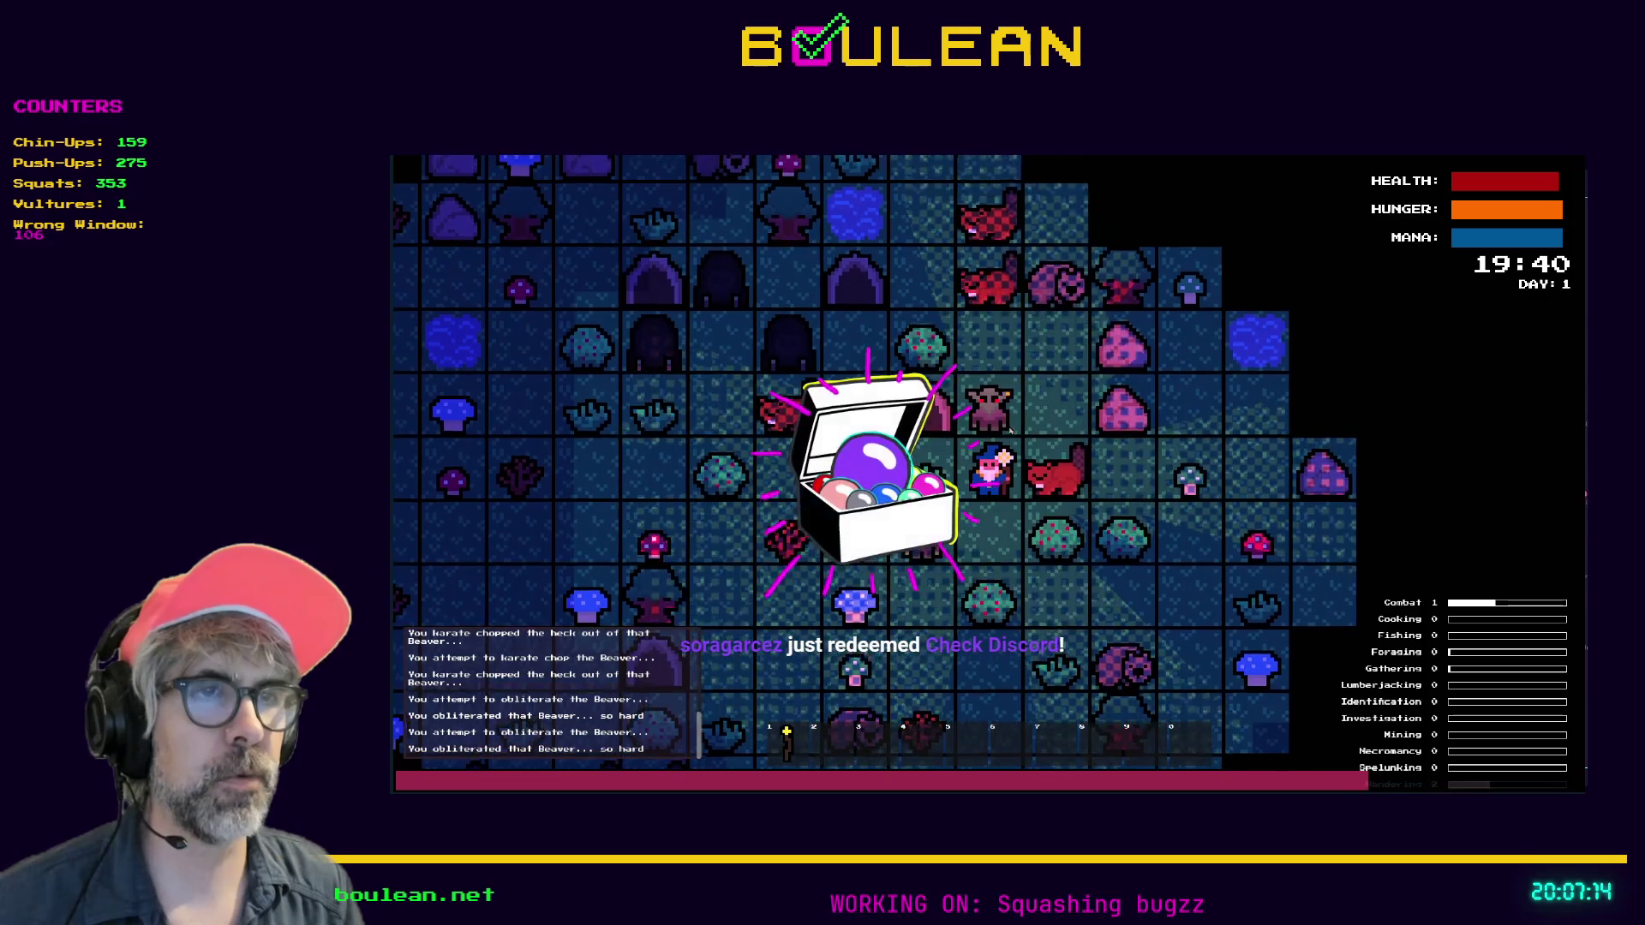
key(Down)
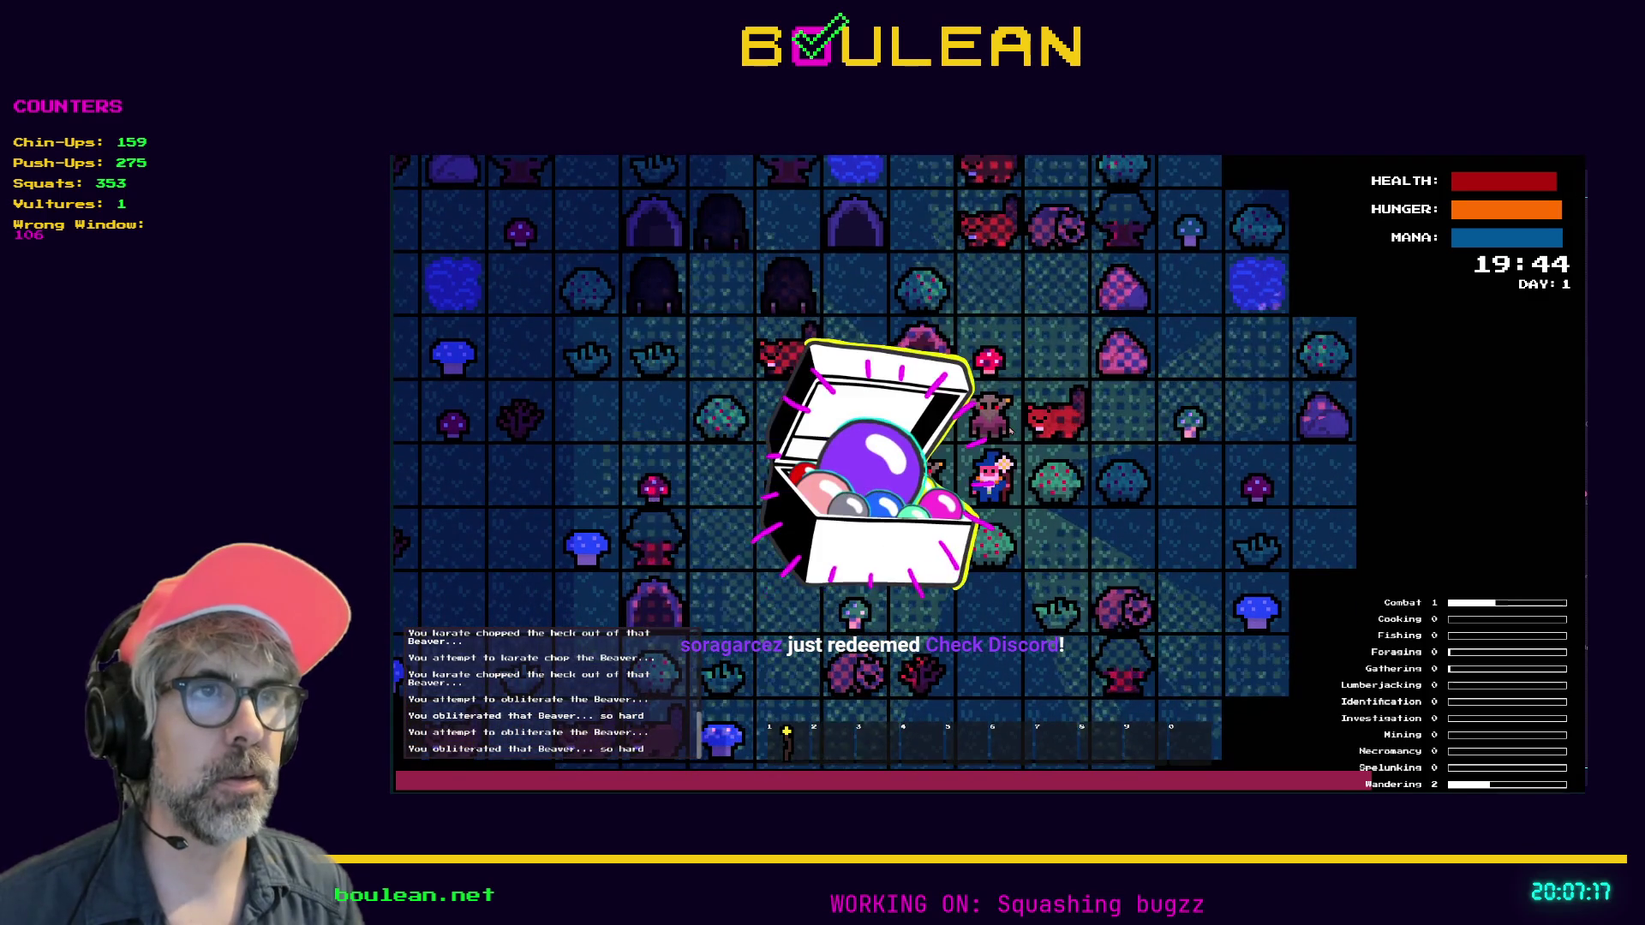
key(Up)
key(Up)
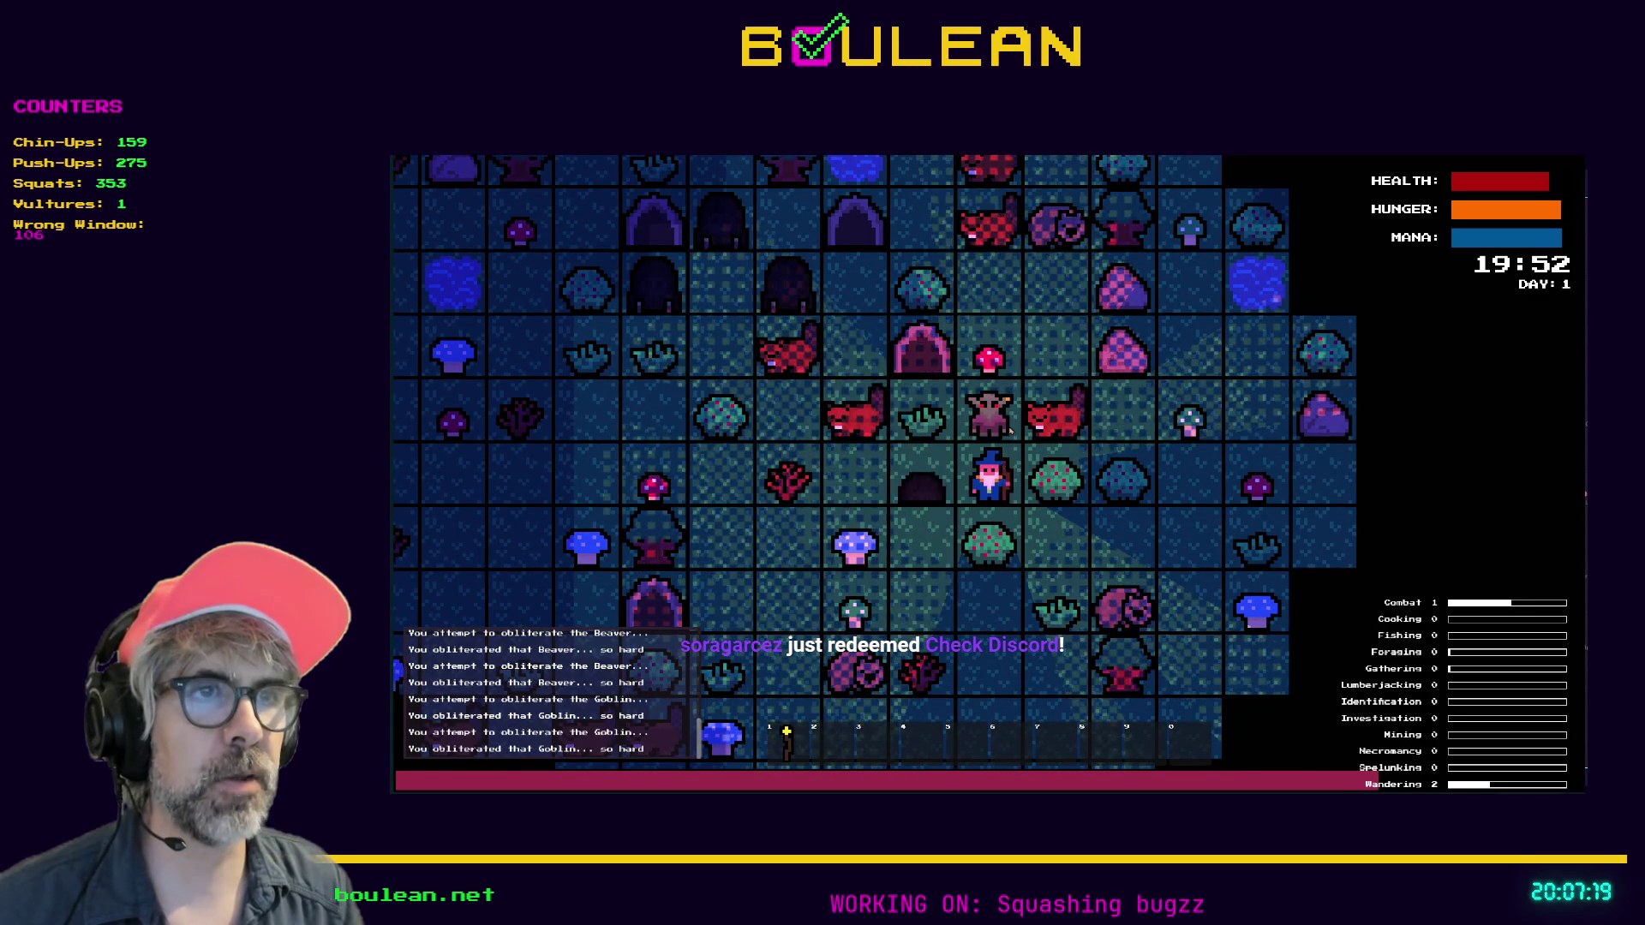
key(Left)
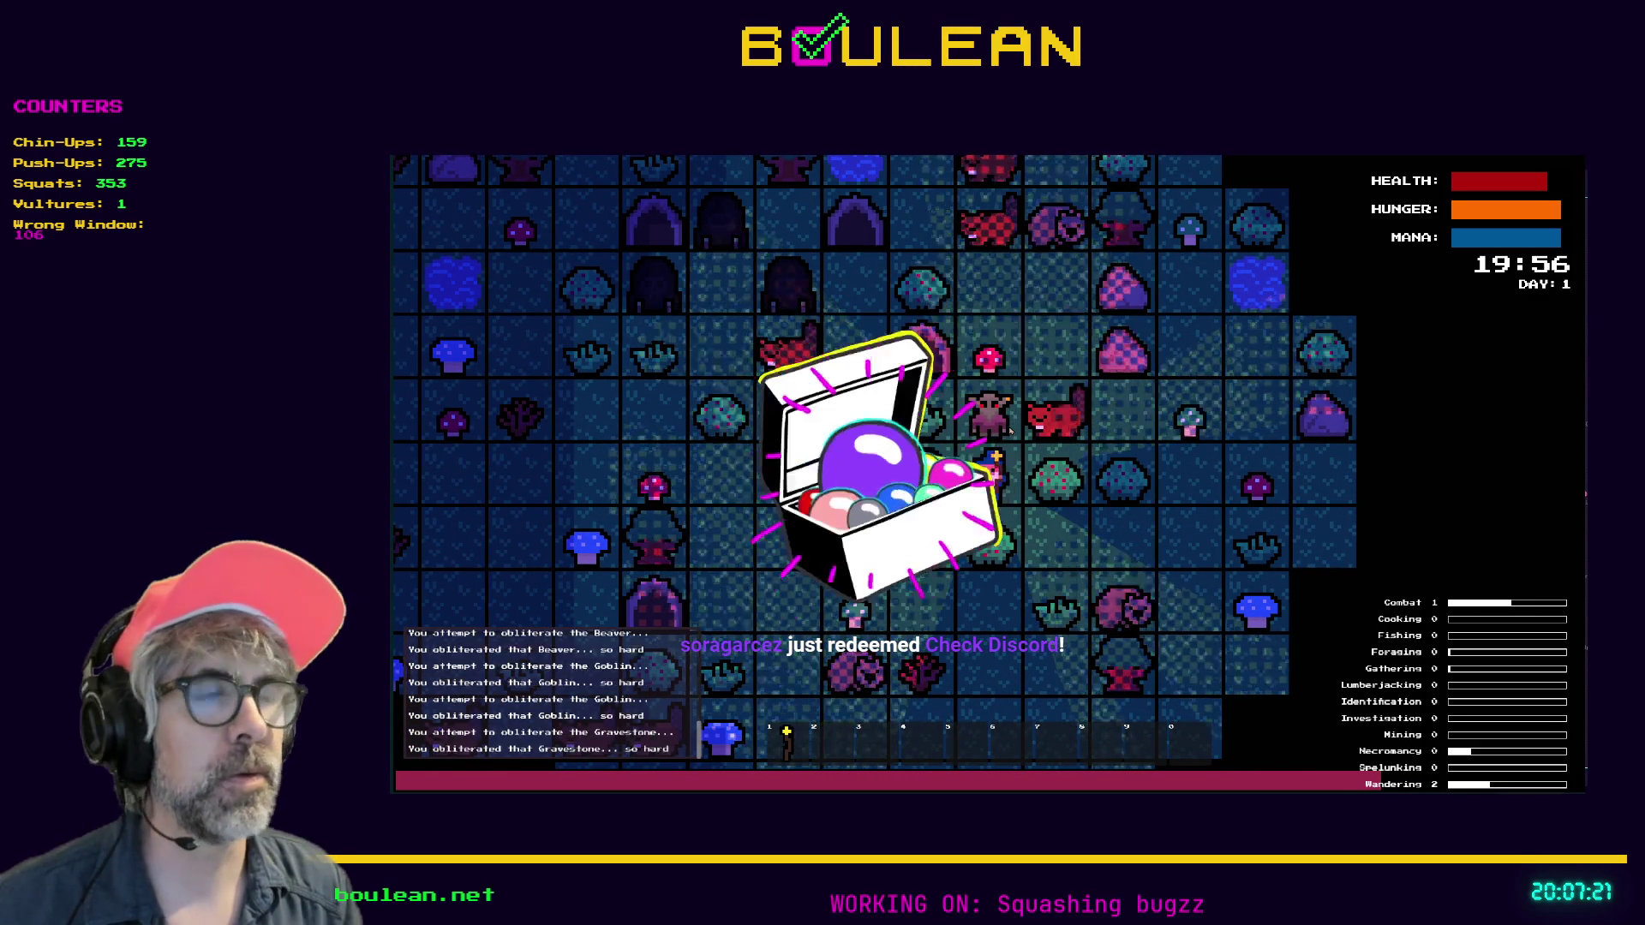
key(Left)
key(Left)
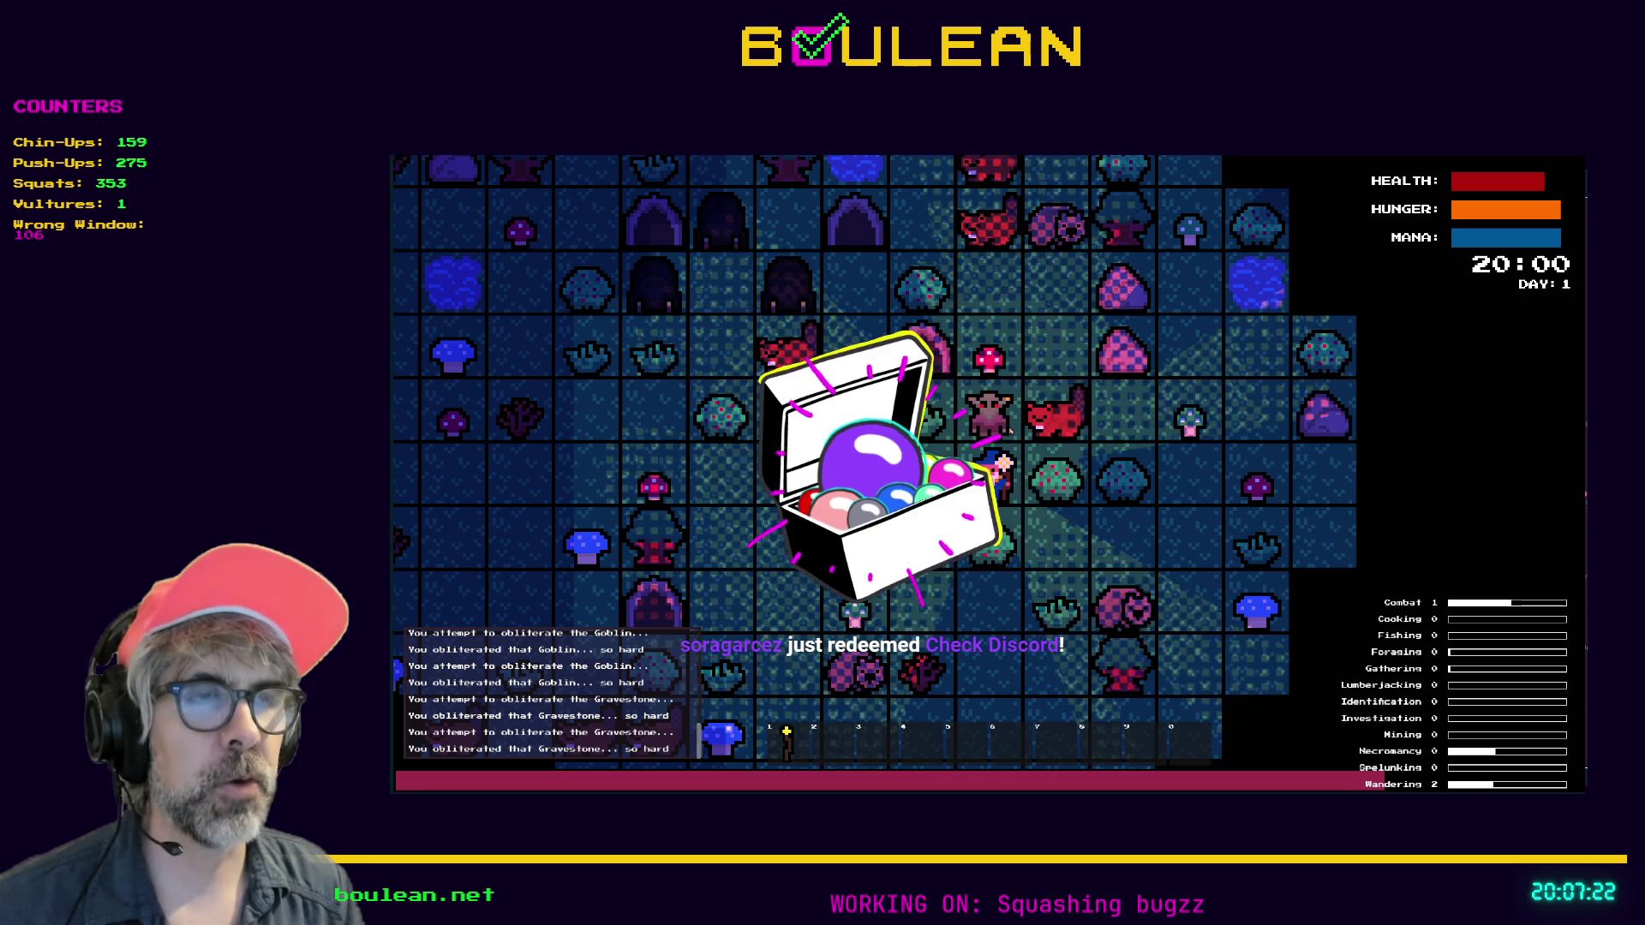
key(Left)
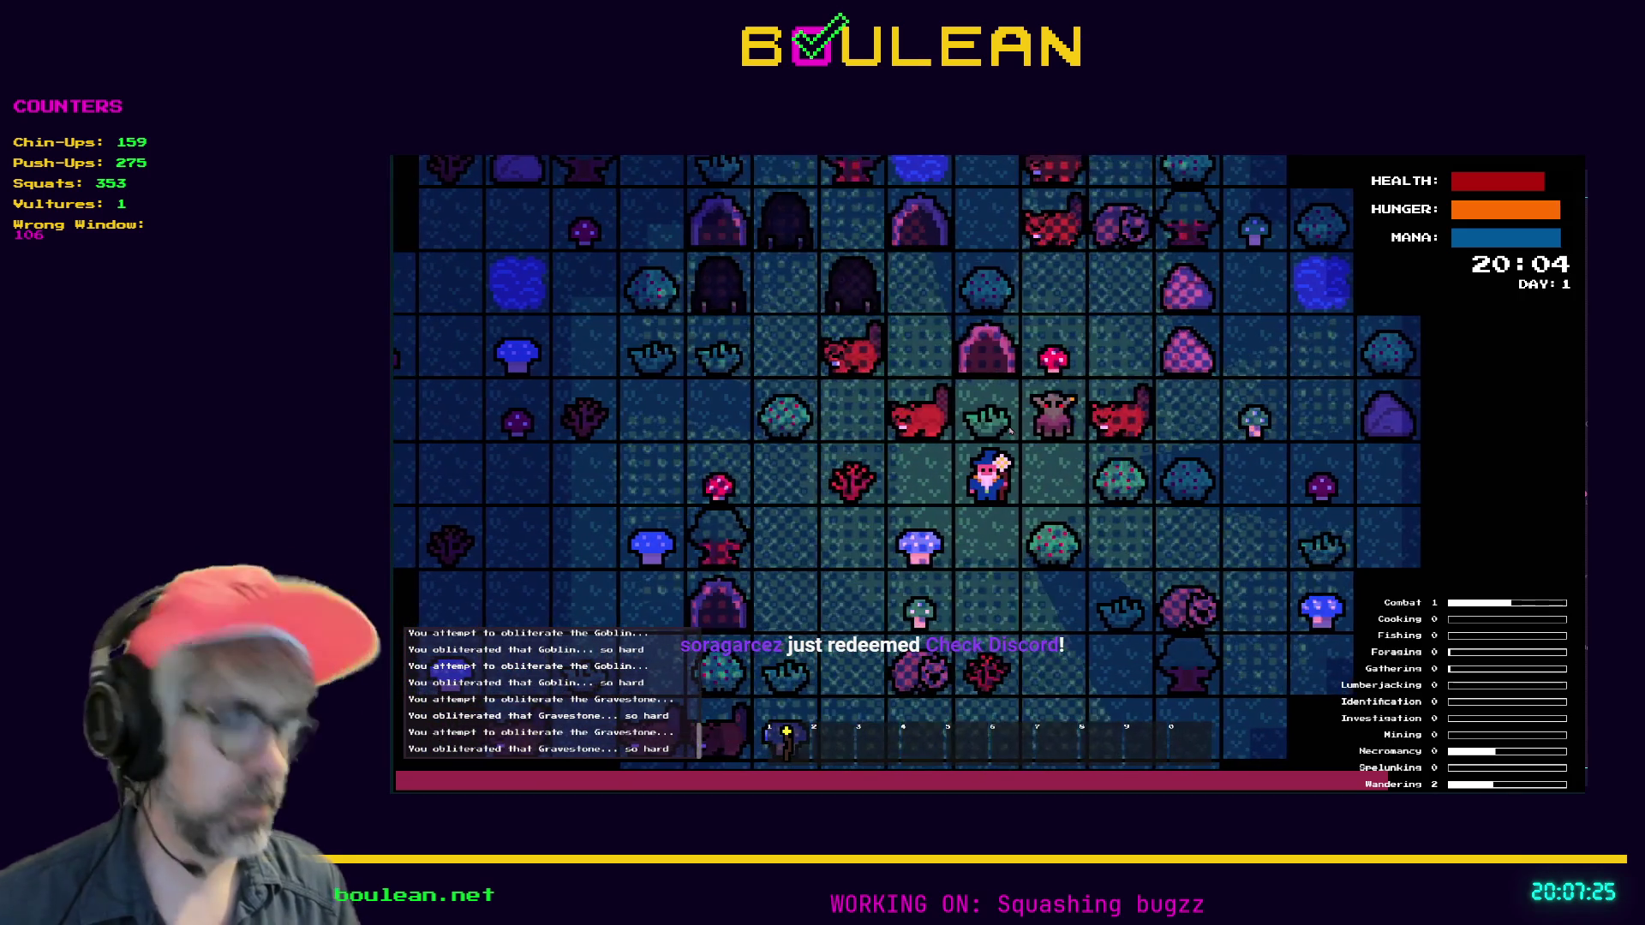
Kill the Goblin to the north, chop down the Gravestone, then chop the Grass Tuft to collect Grass
key(Left)
key(Left)
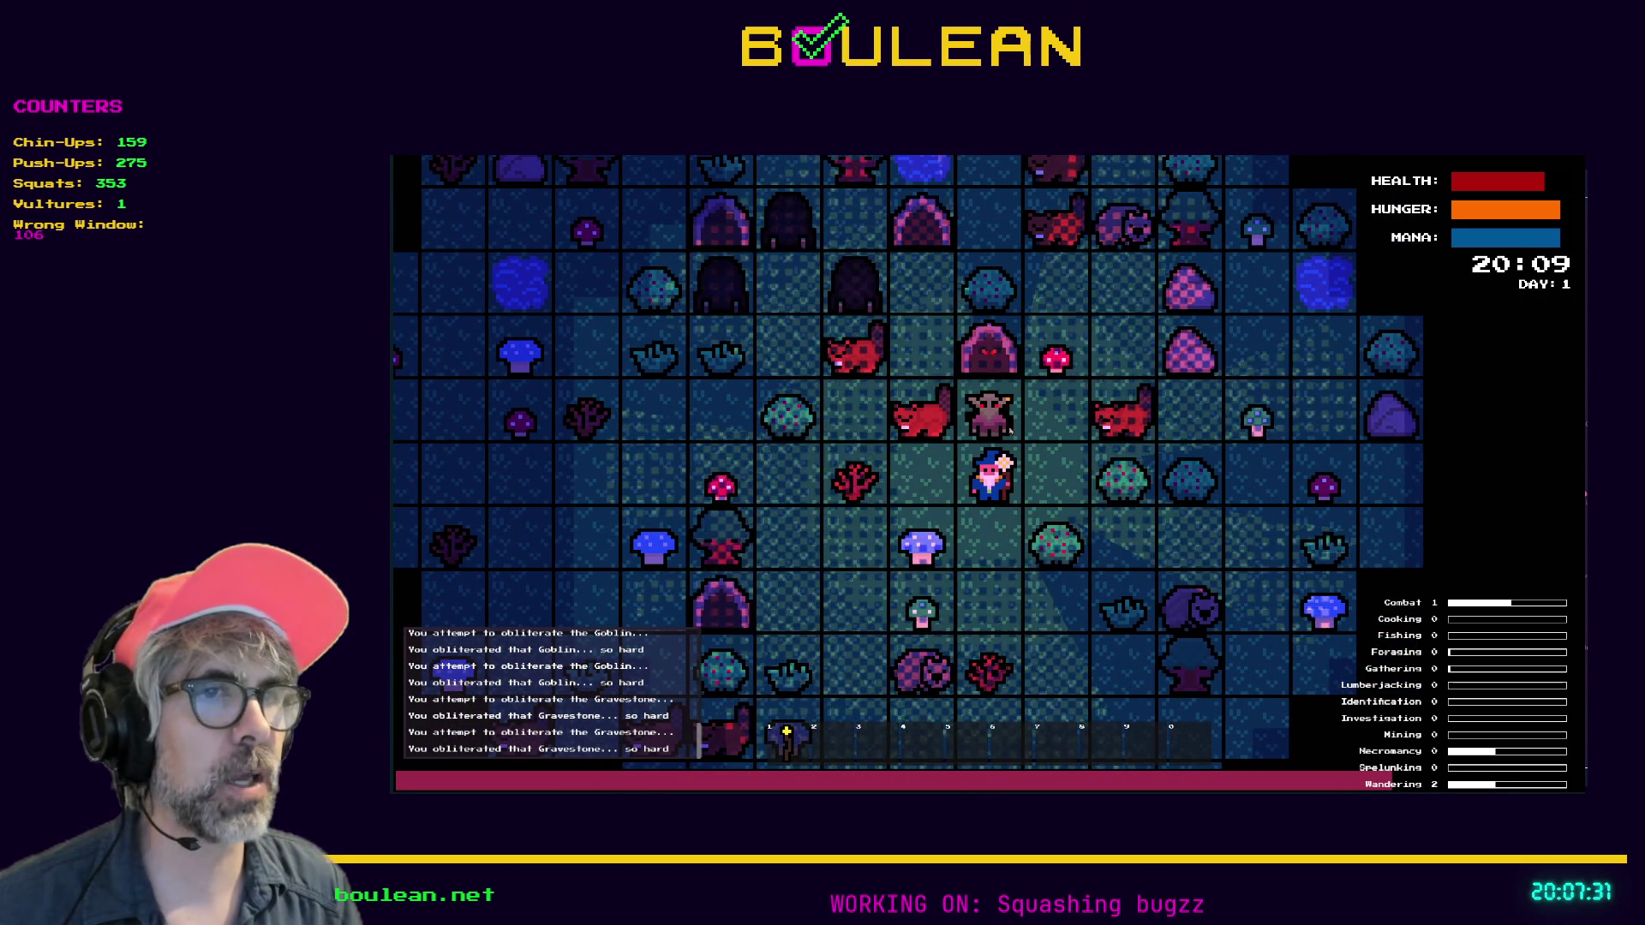
key(Up)
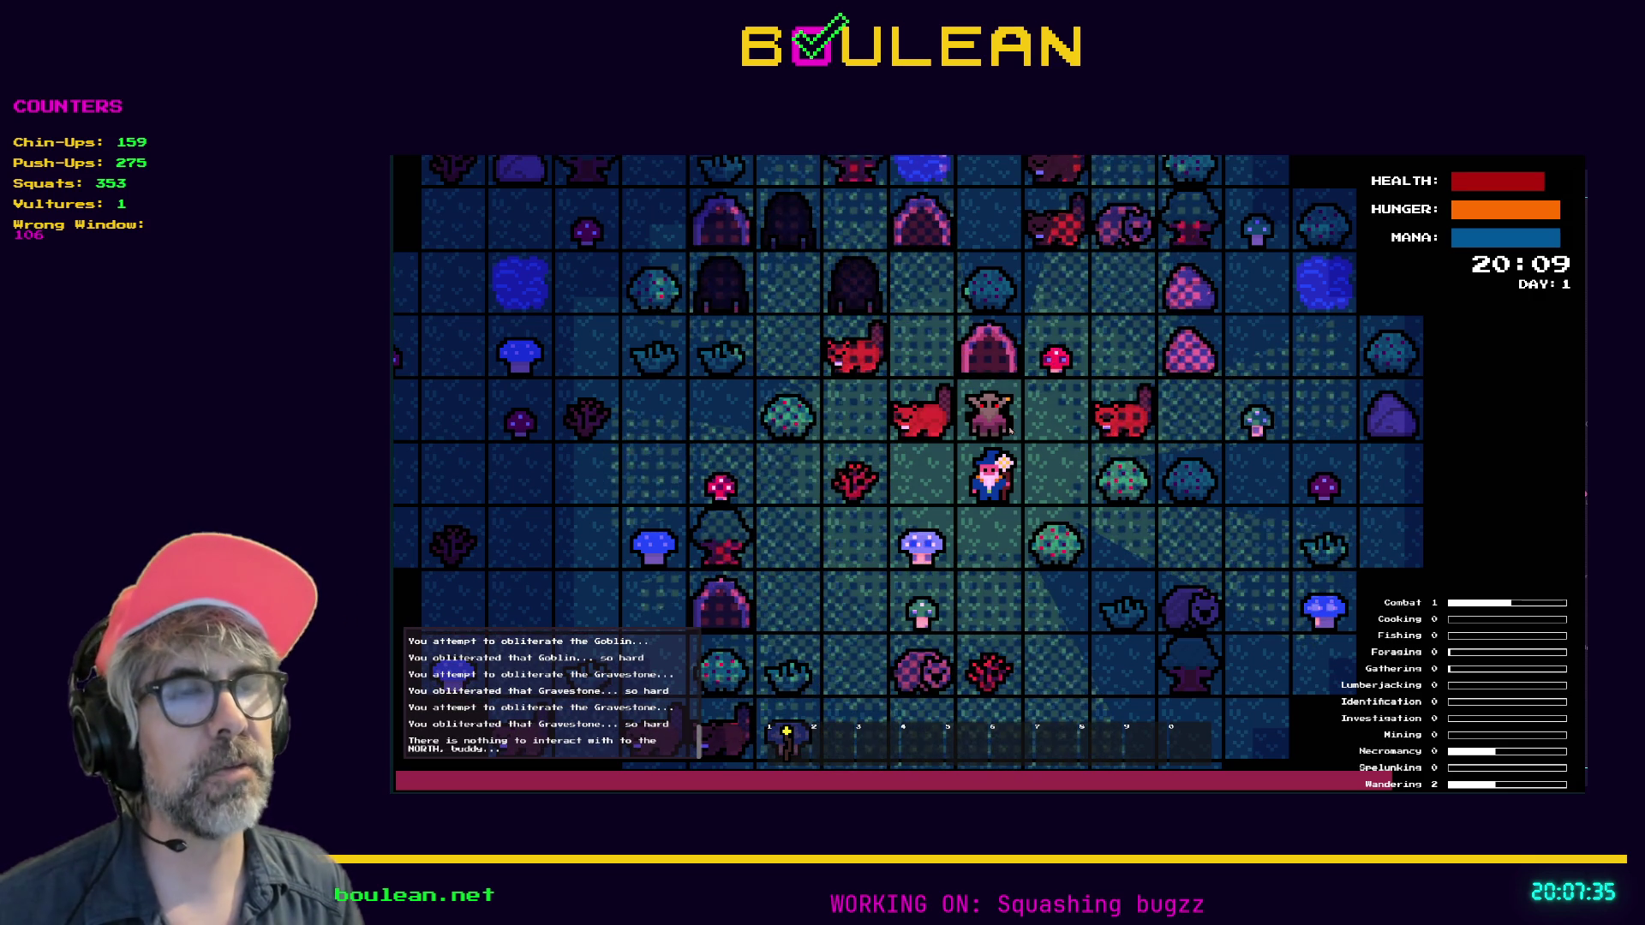
key(Up)
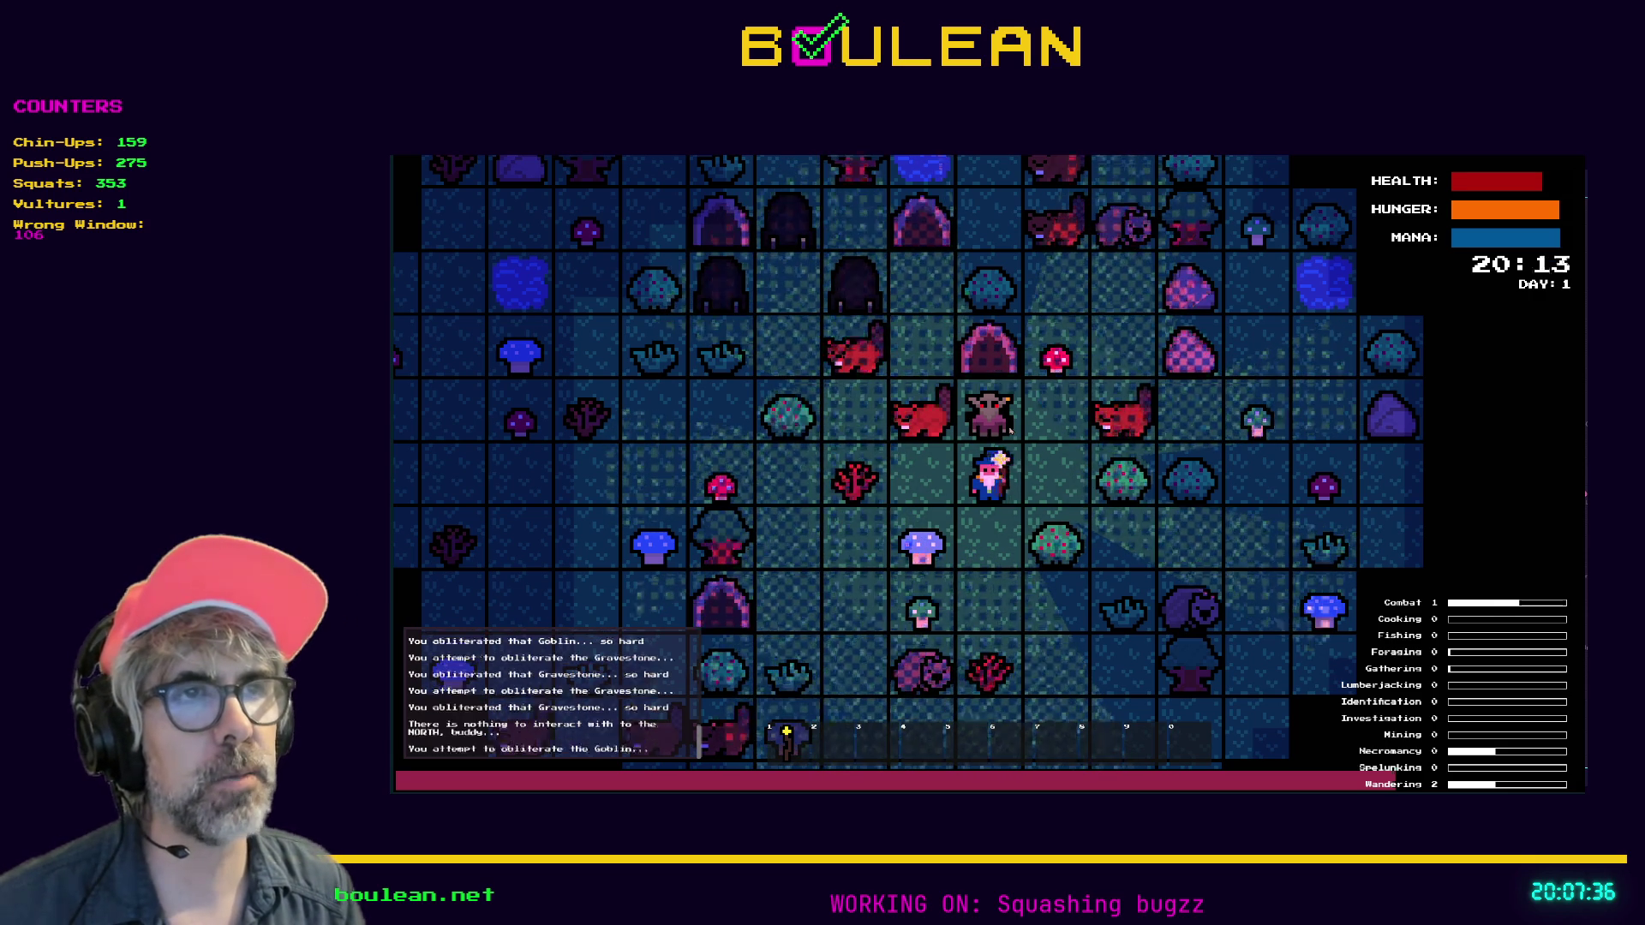
key(Up)
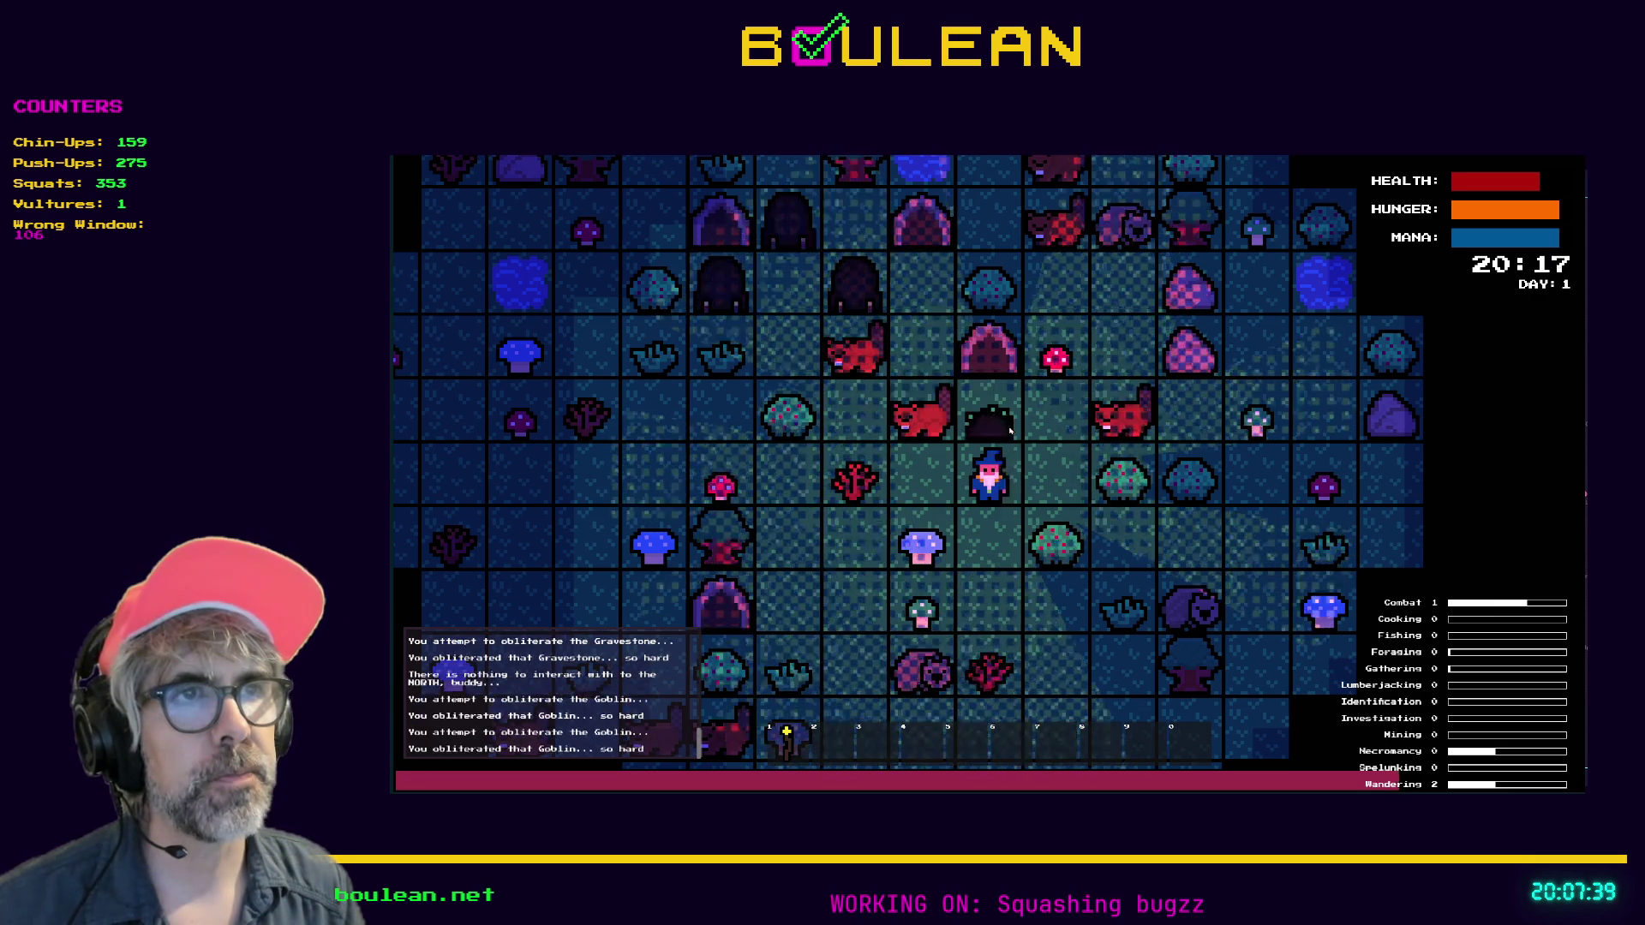
key(Up)
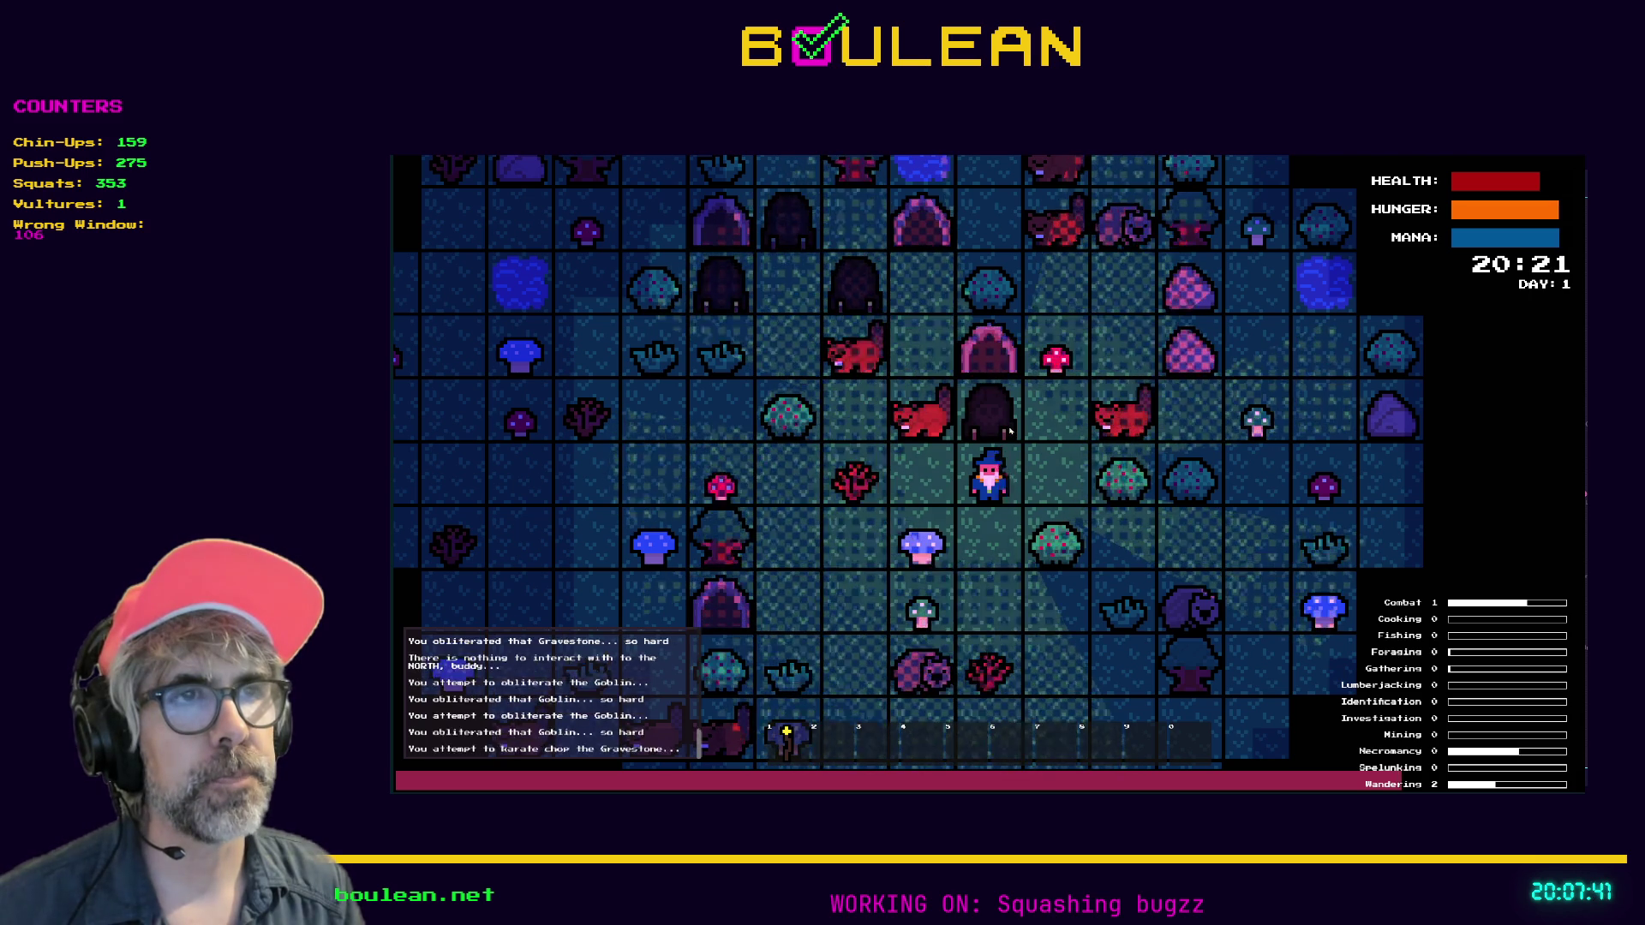
key(Up)
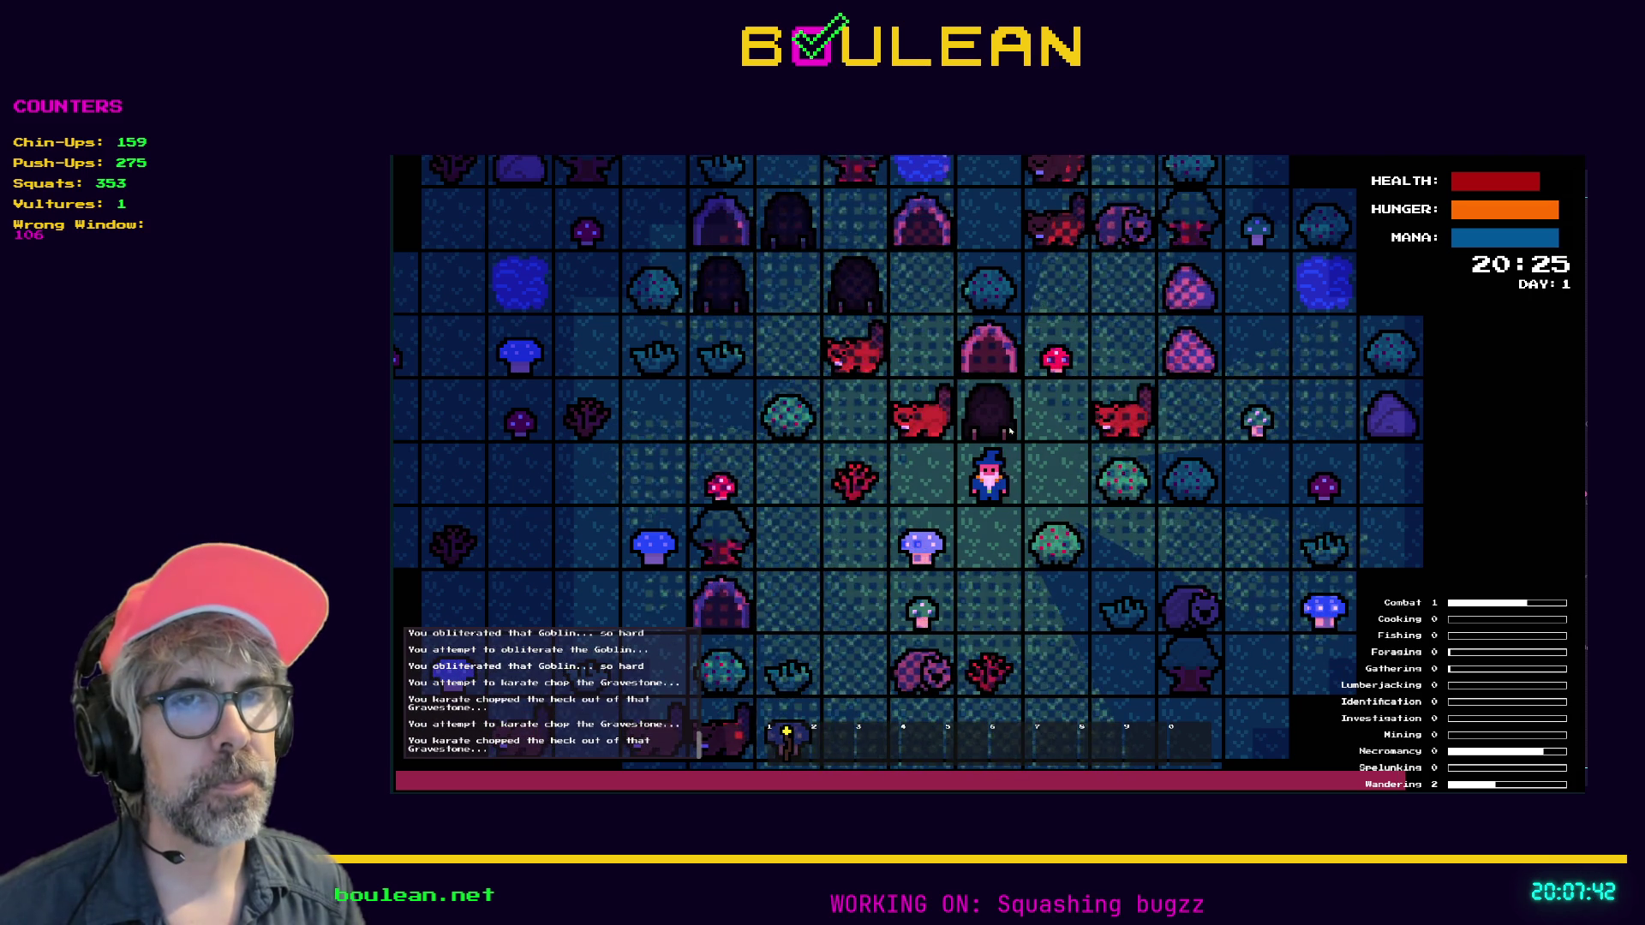
key(Up)
key(Up)
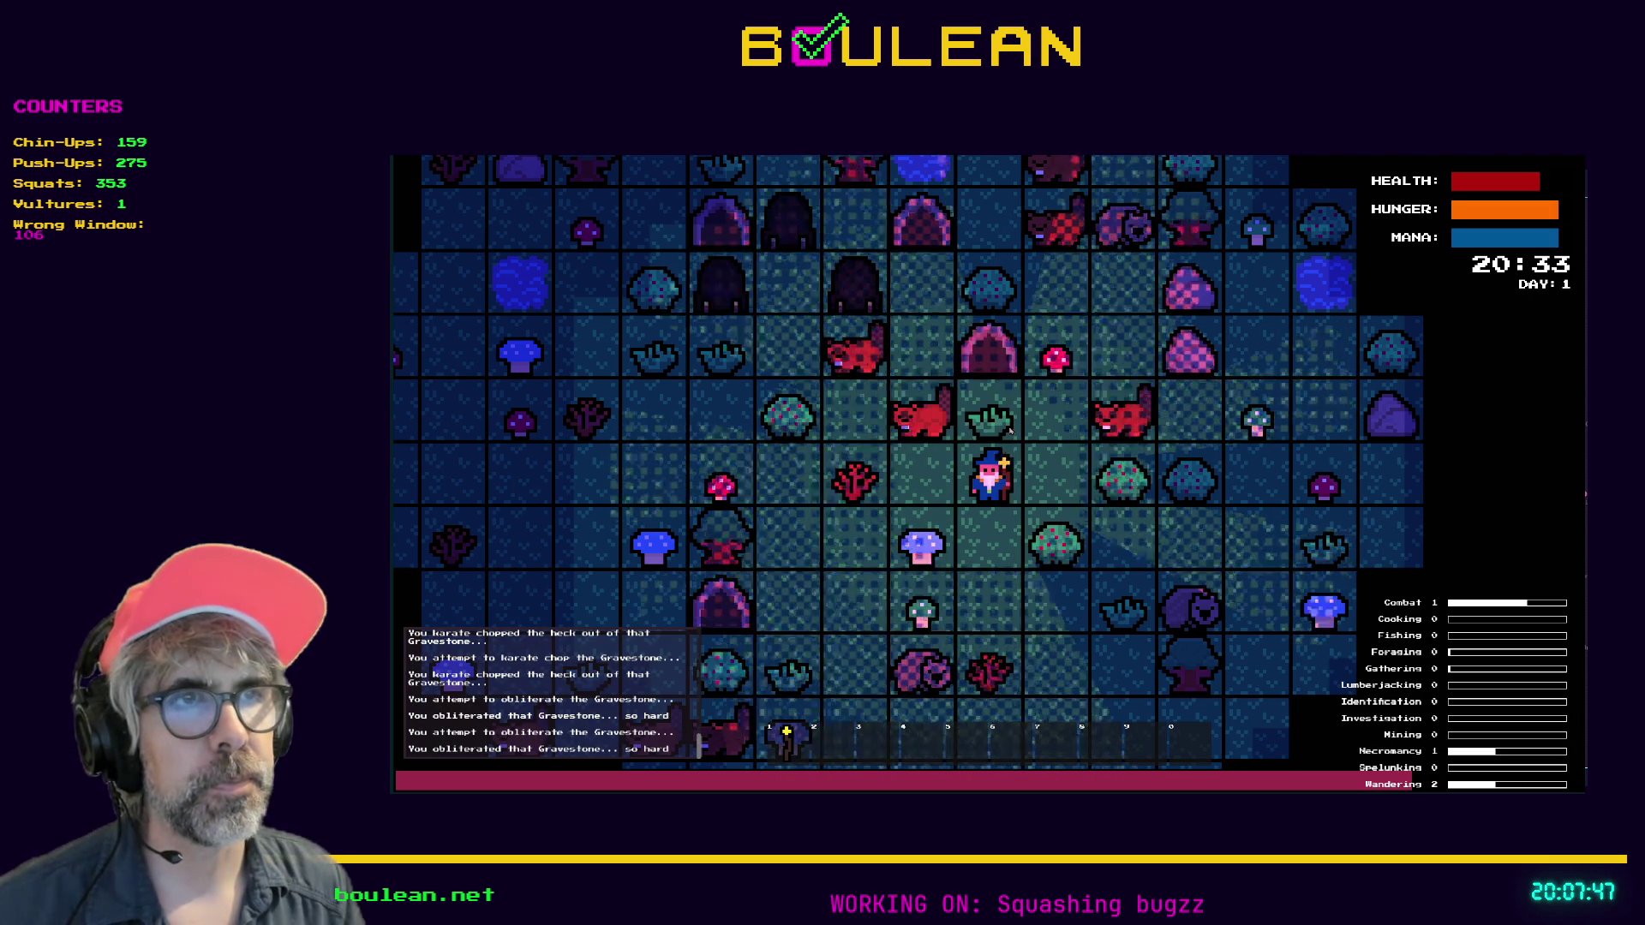
key(Up)
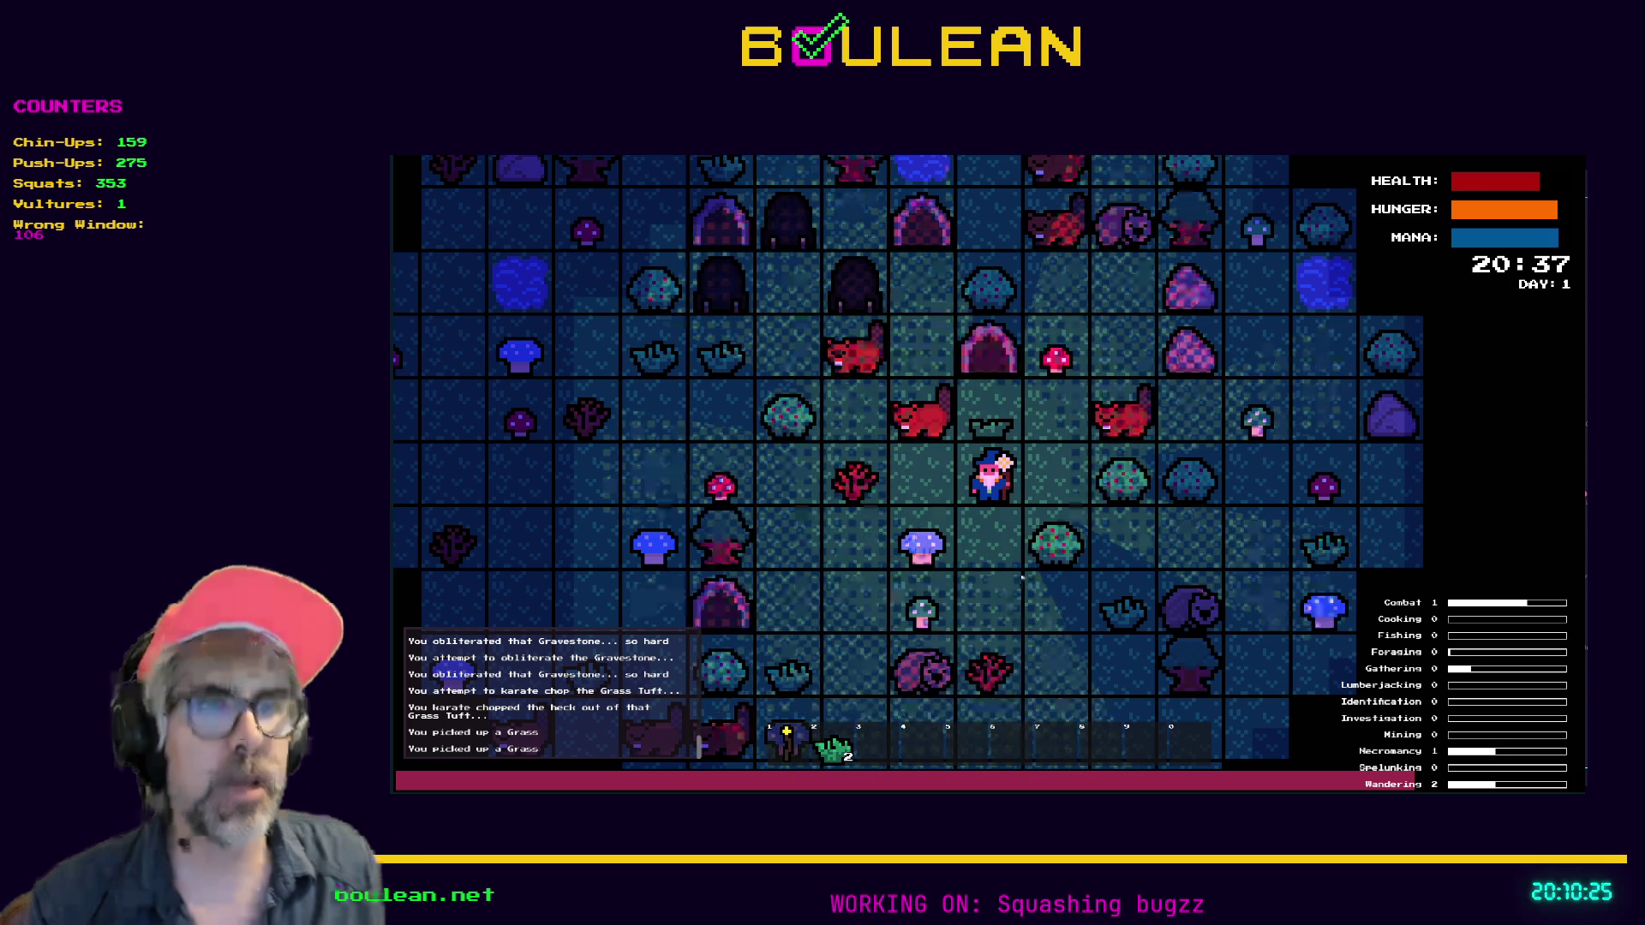
Stop the play-test with Escape and switch to the Obsidian Bugs note
key(Escape)
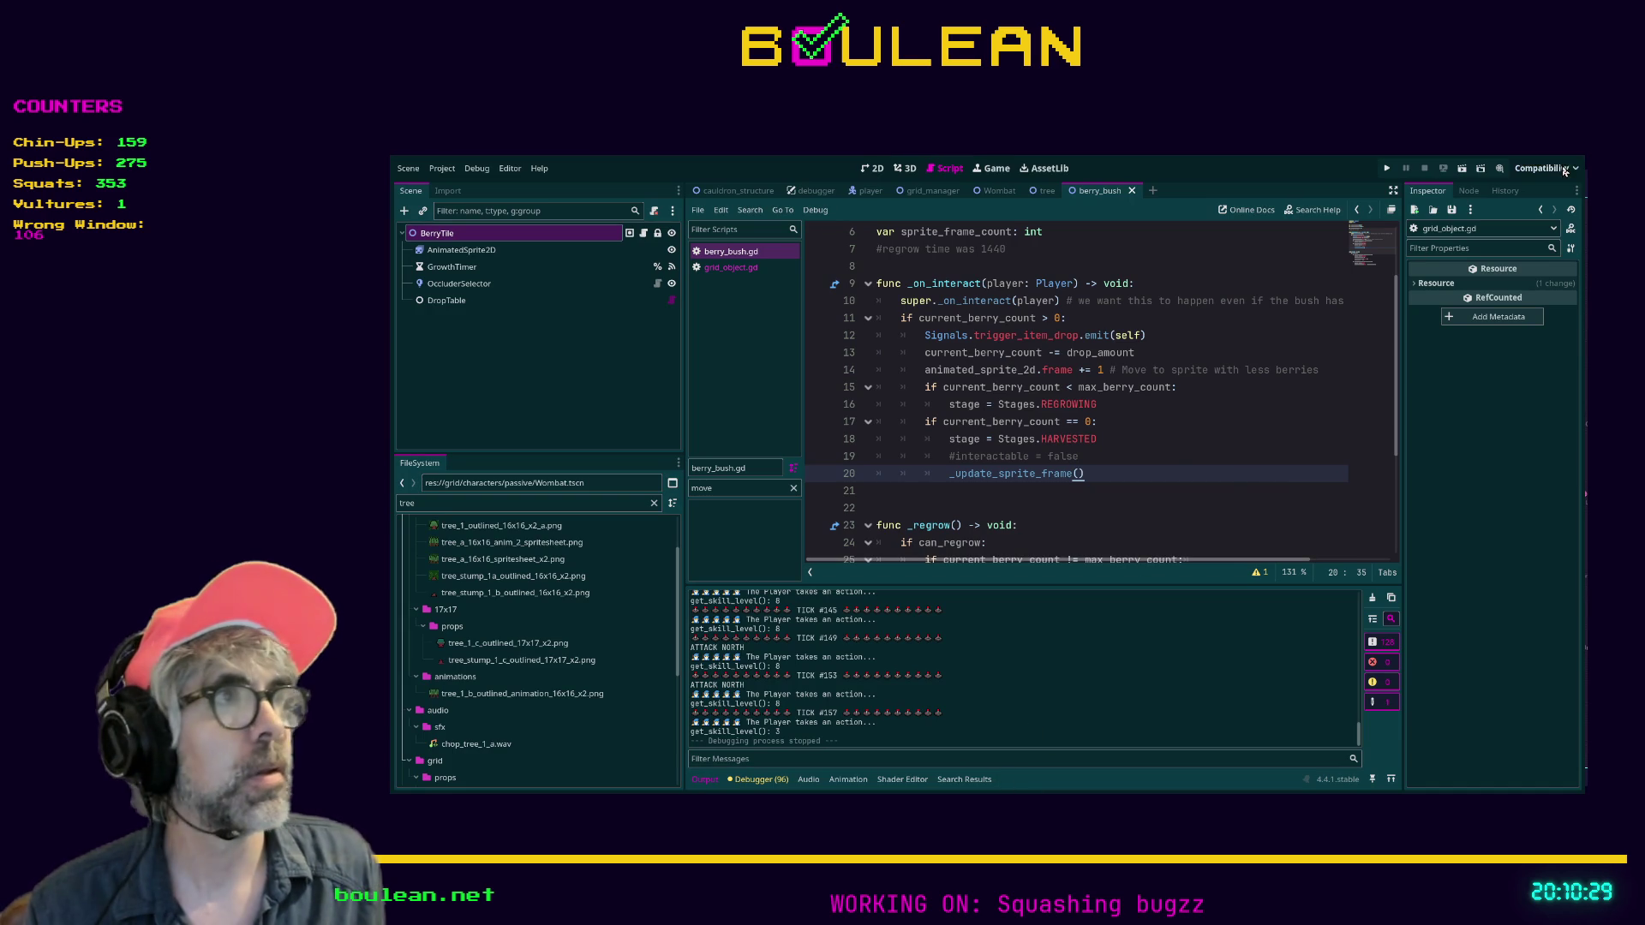
key(alt+Tab)
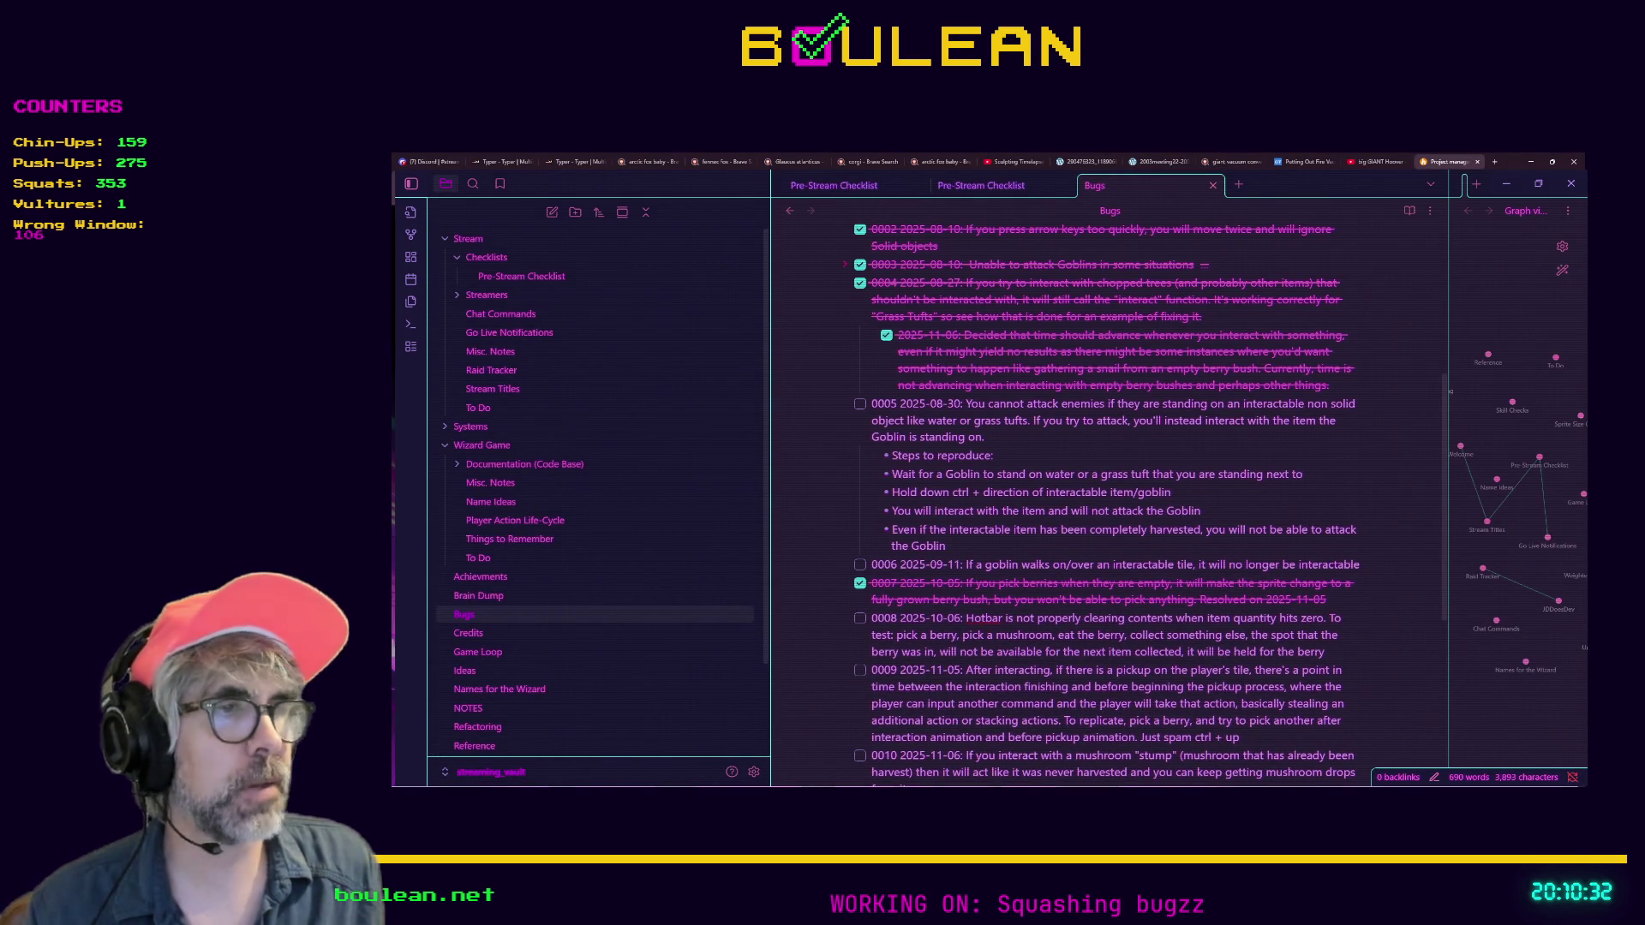
In the HacknPlan browser, open vim-adventures.com in a new tab from the Learn VIM bookmark
key(alt+Tab)
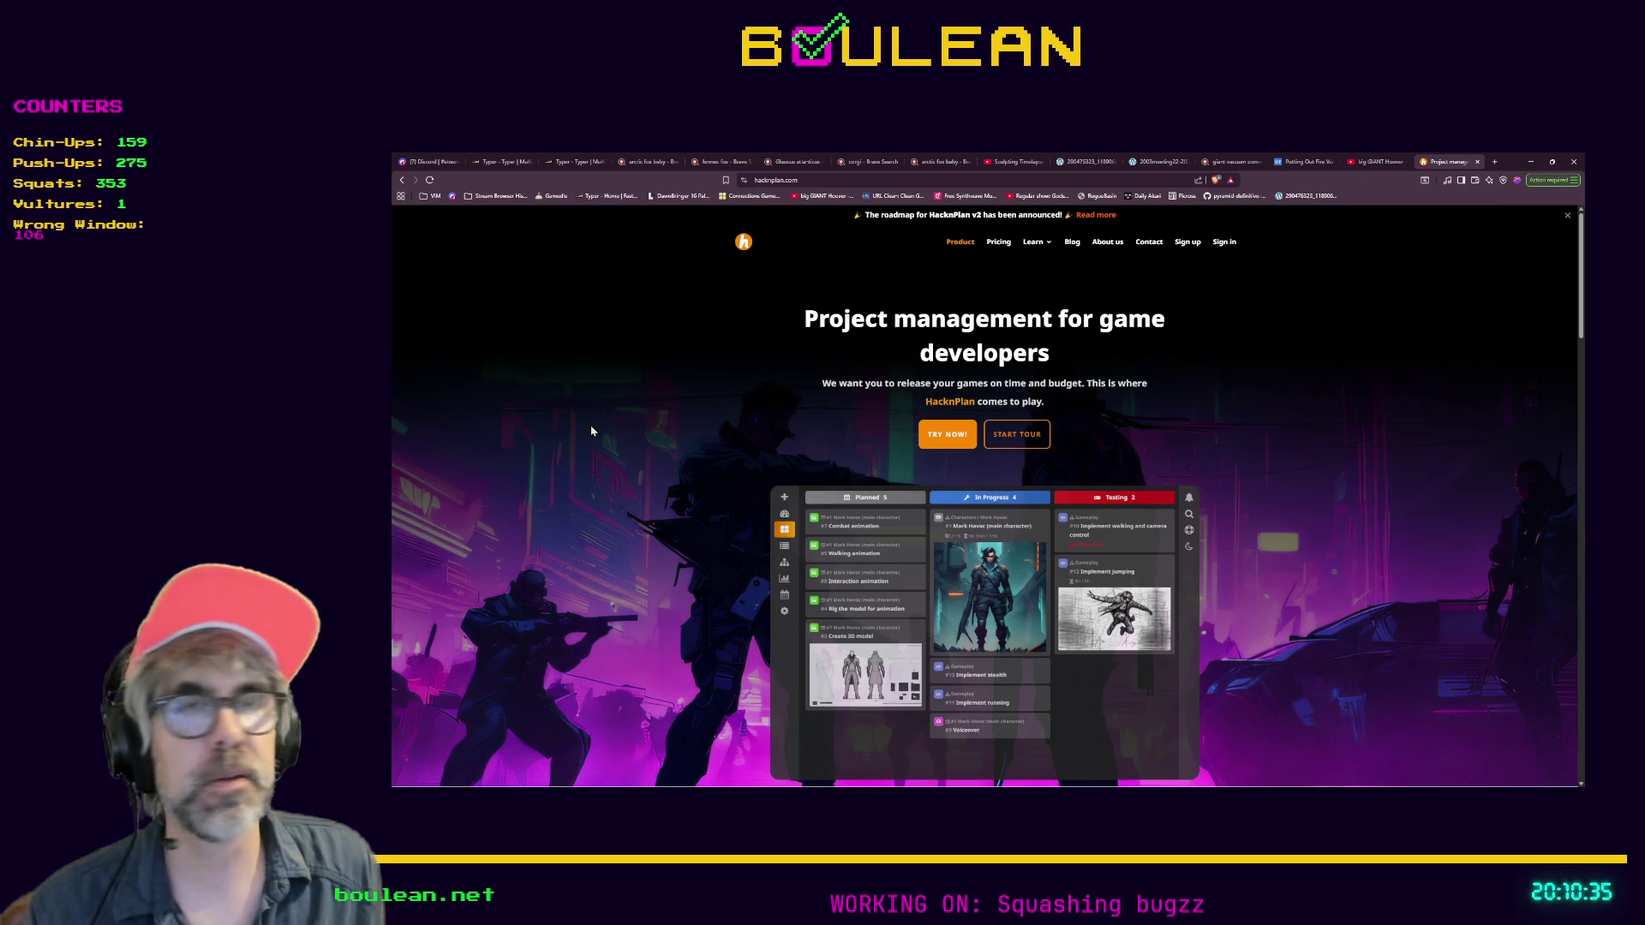
middle_click(433, 195)
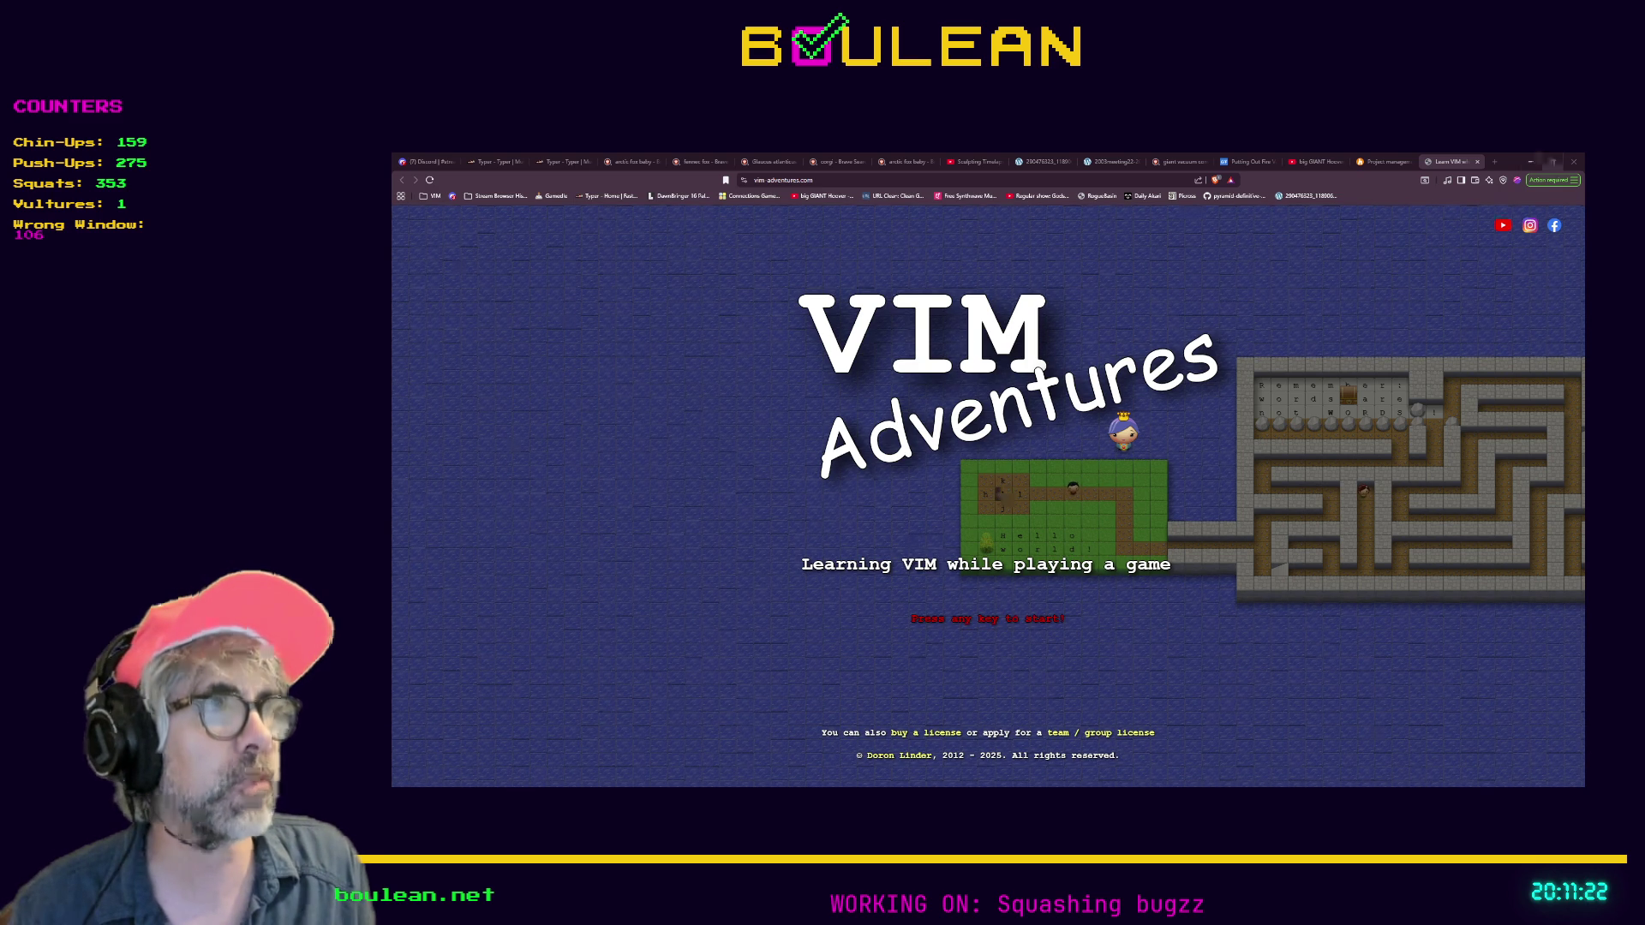
Minimize the VIM Adventures browser window
click(1530, 161)
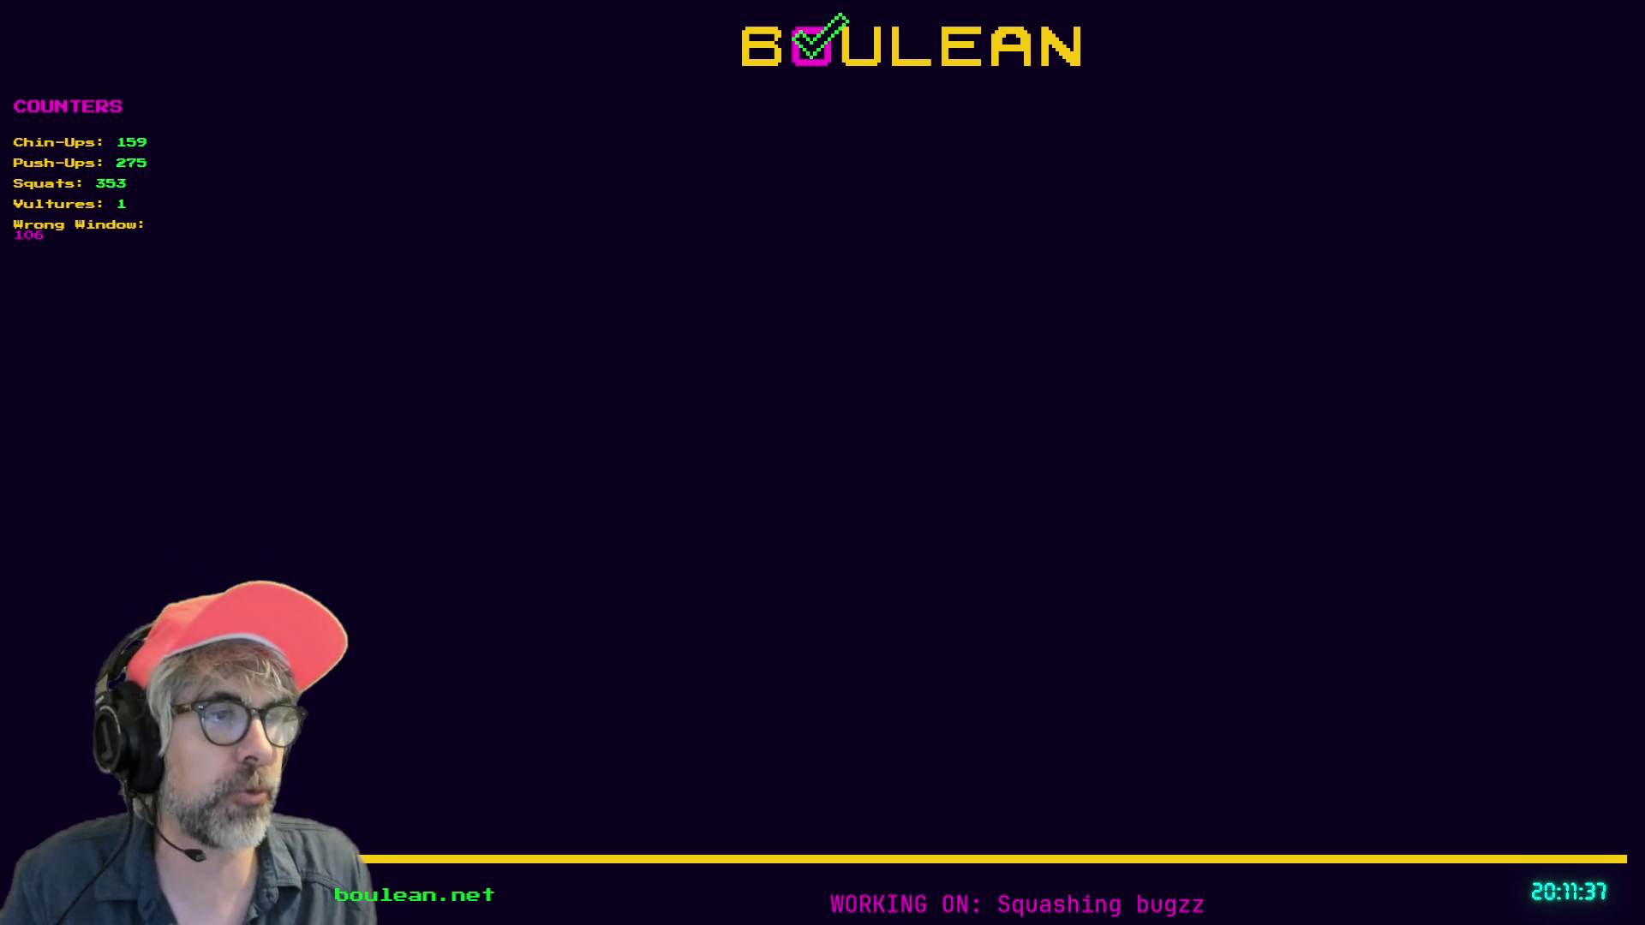
Briefly bring up the Obsidian Bugs note, then return to berry_bush.gd in Godot
key(alt+Tab)
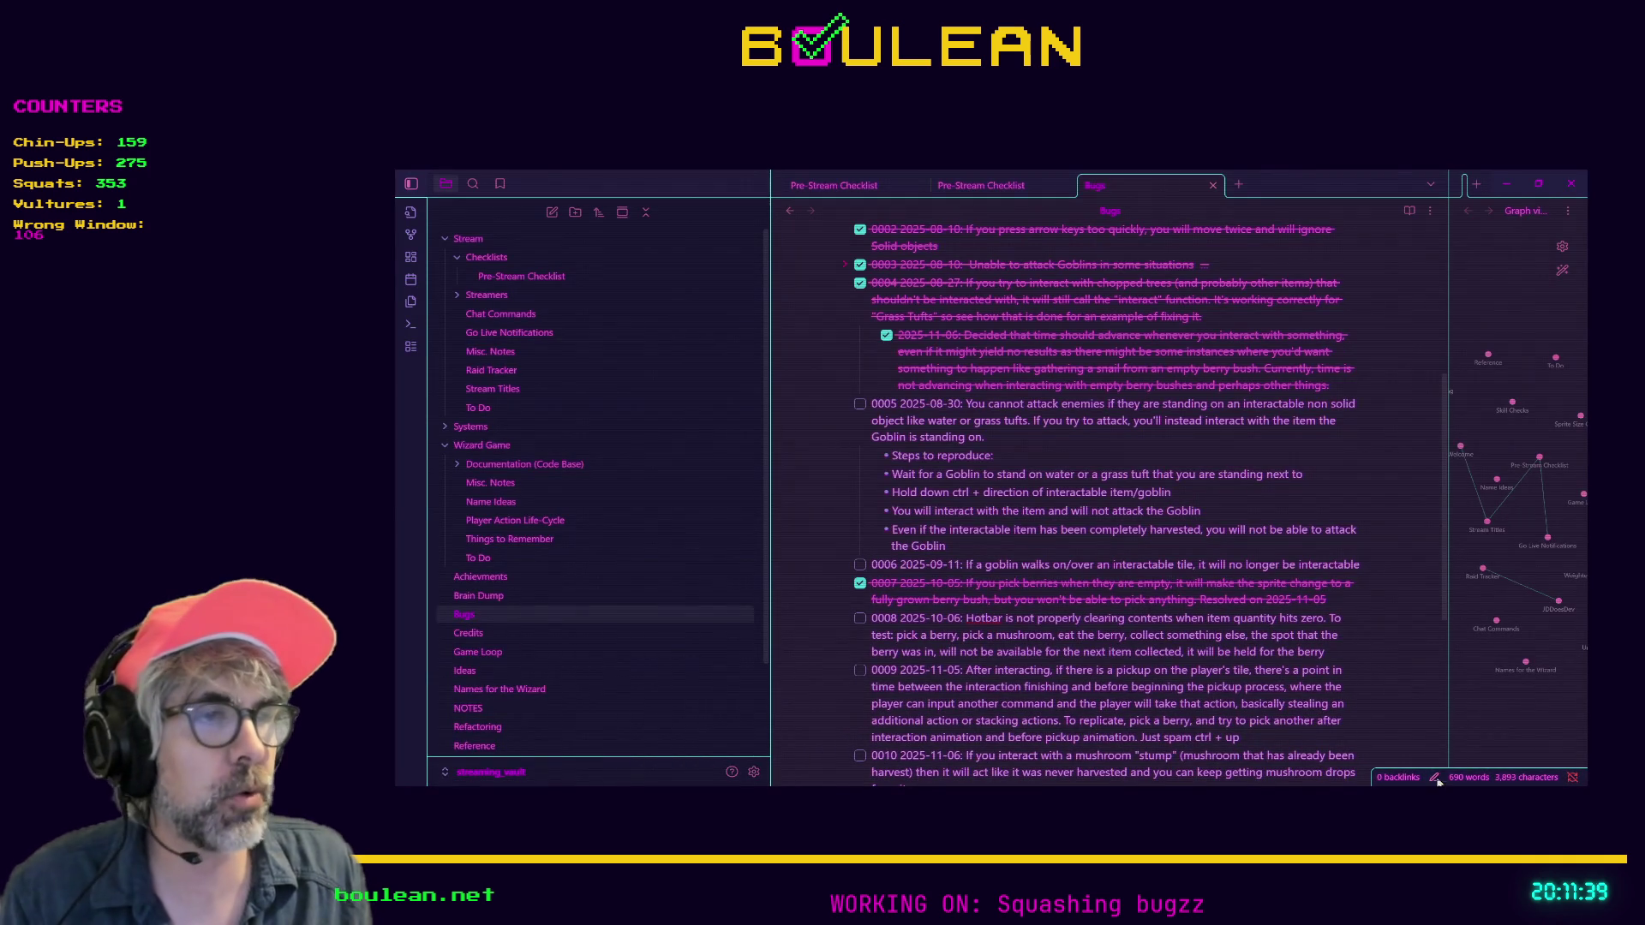
key(alt+Tab)
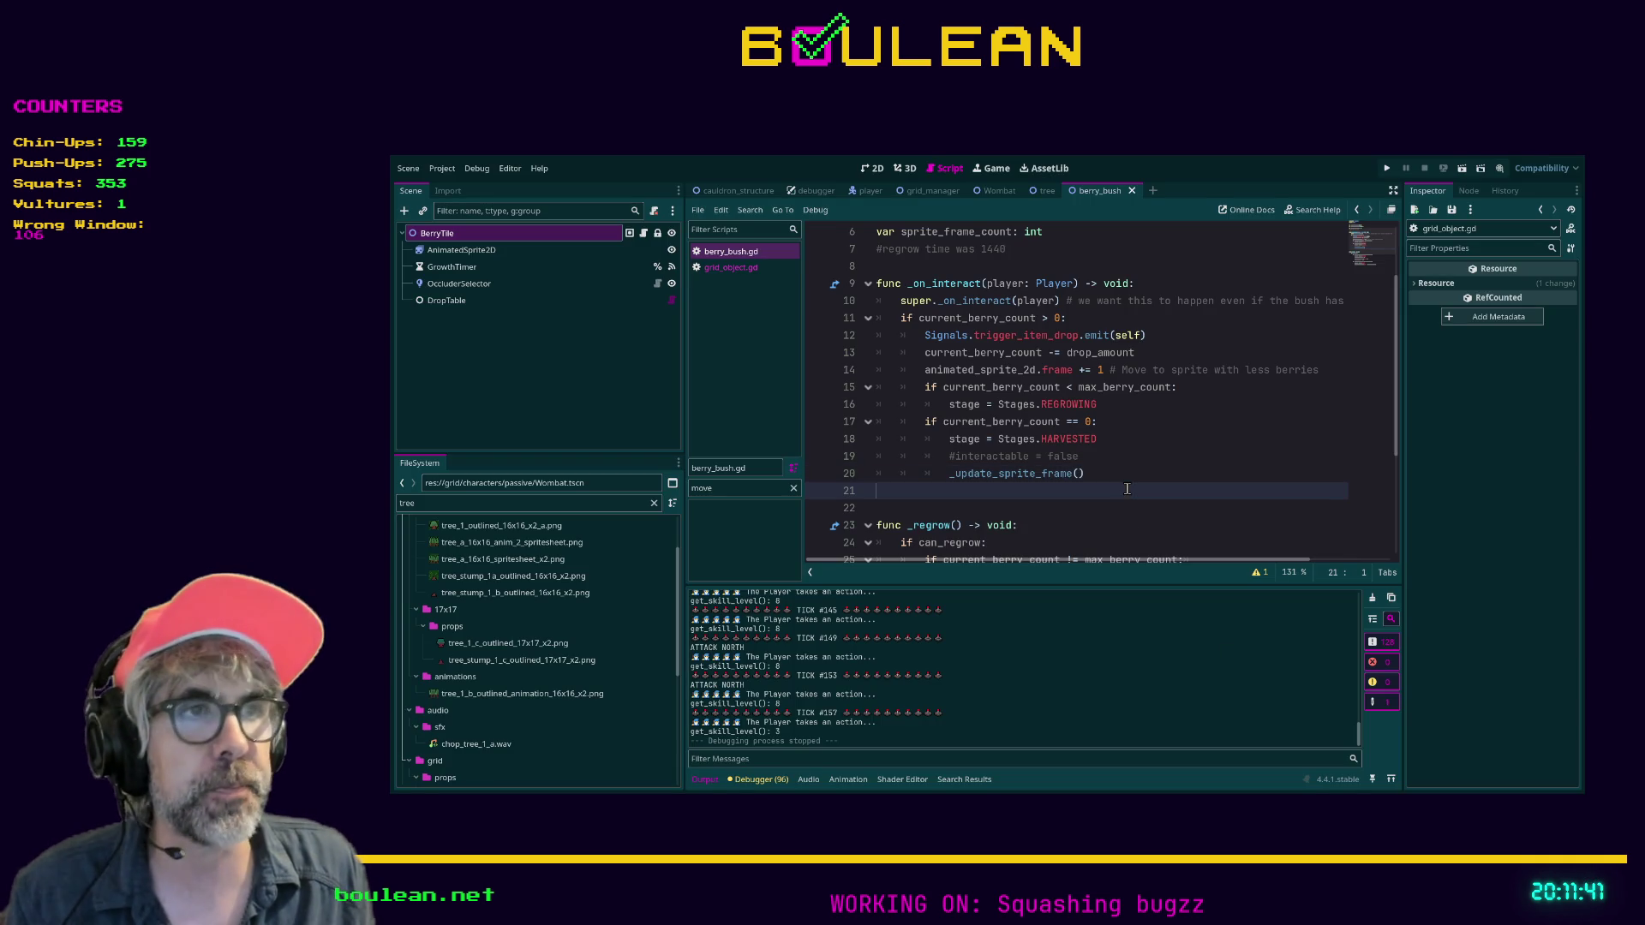
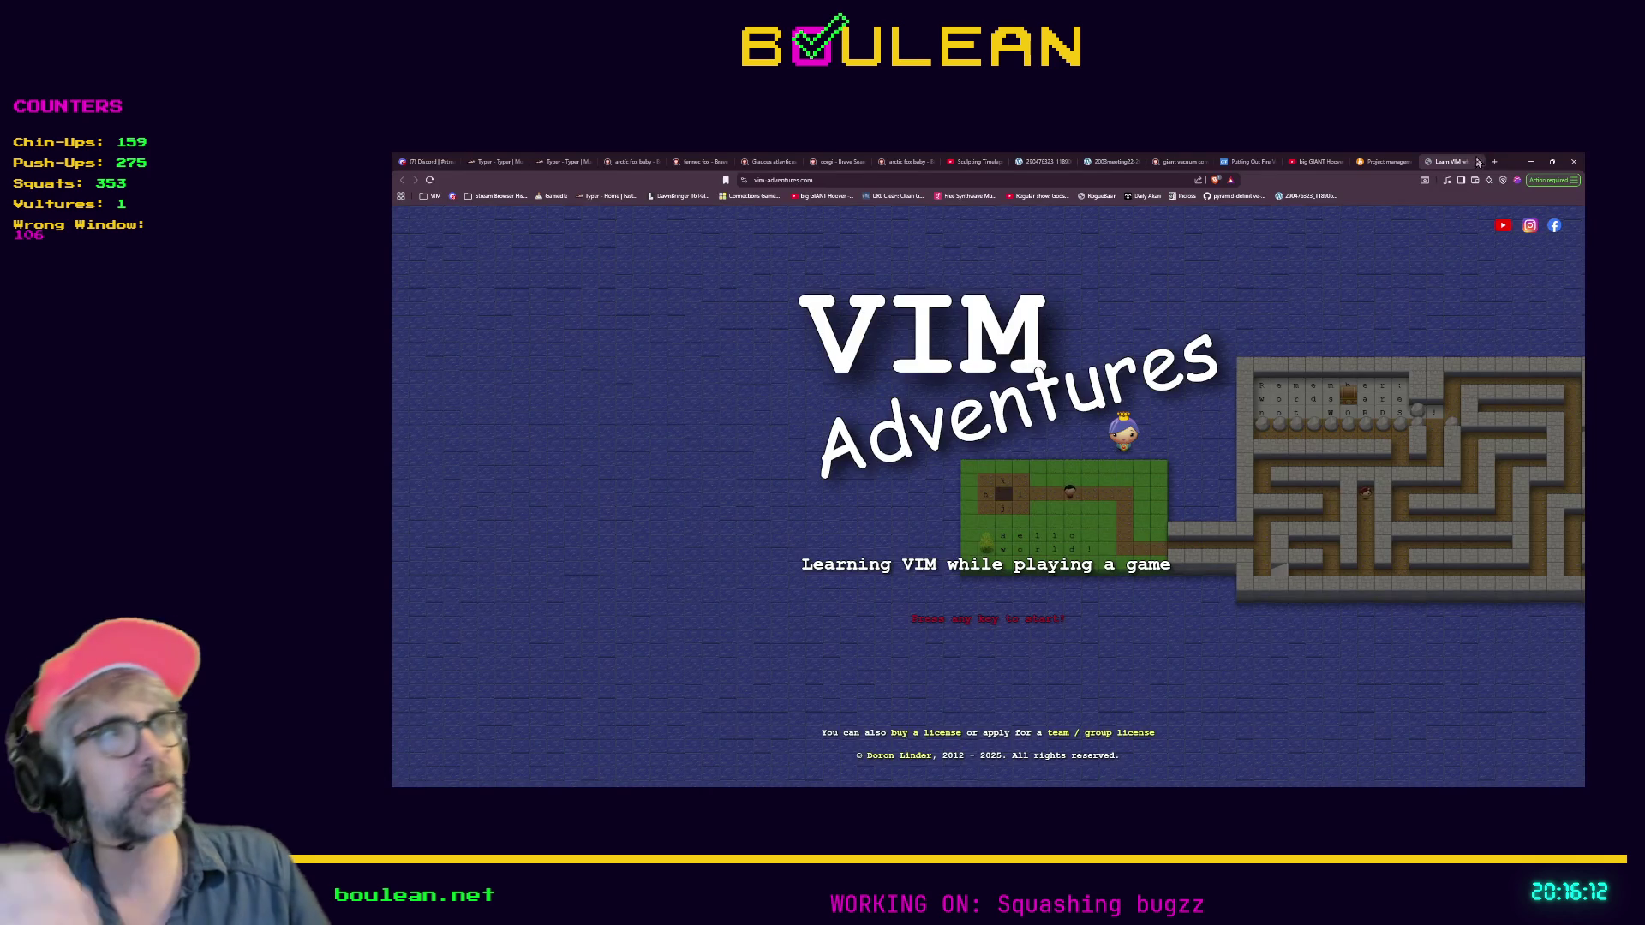
Search Brave for 'geany' in a new tab
click(1495, 162)
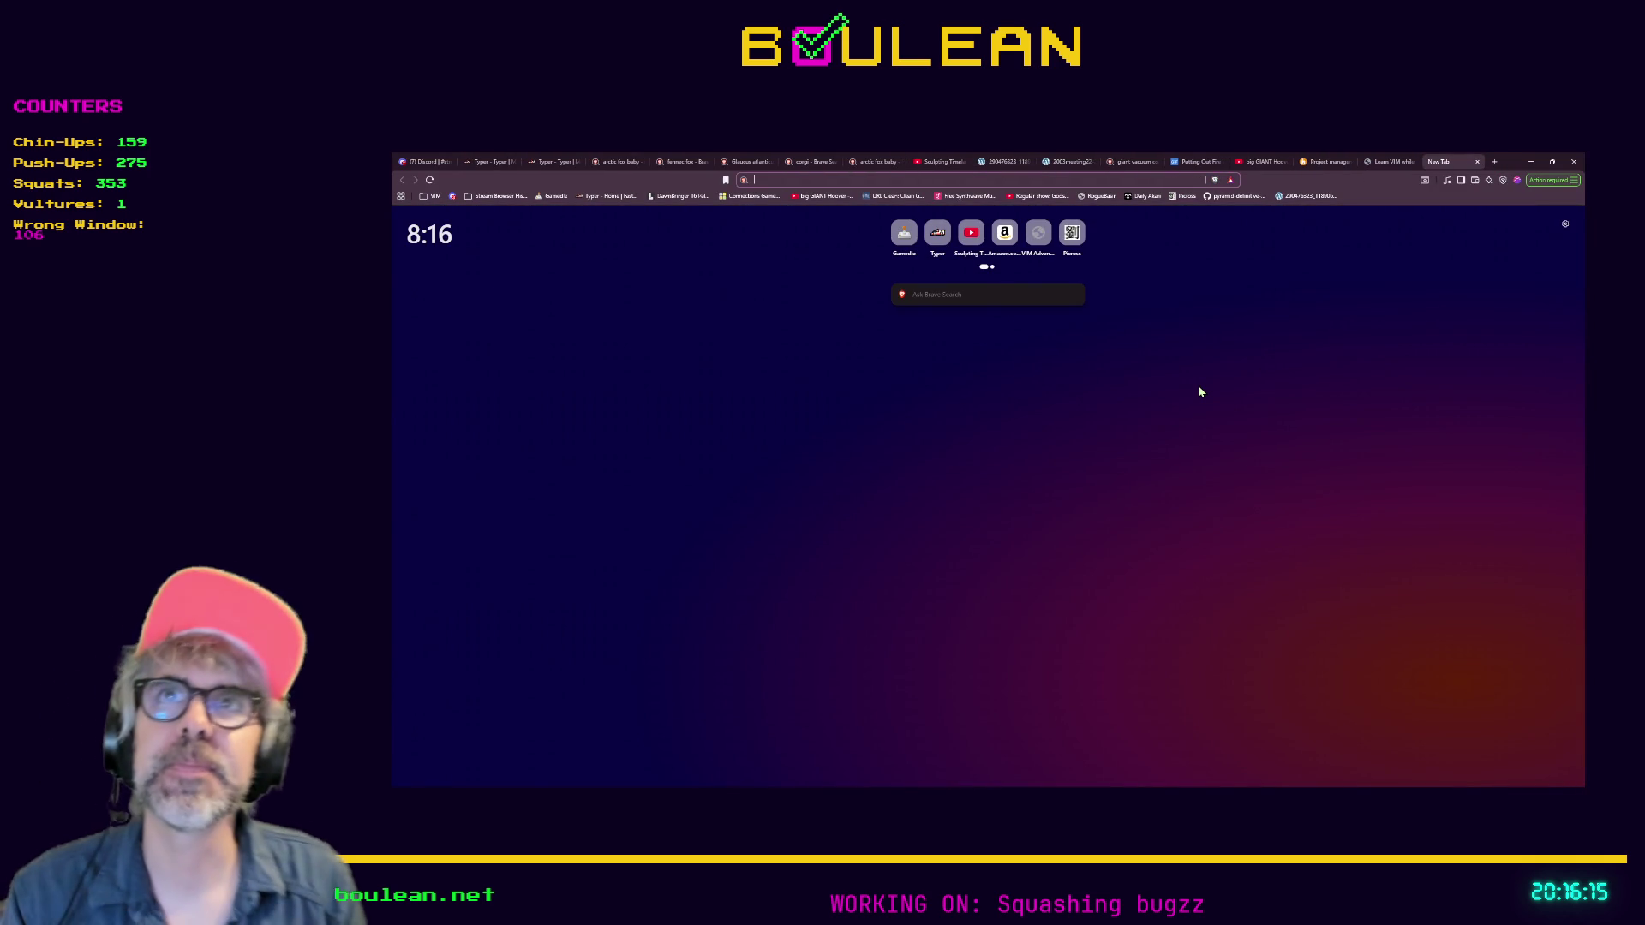
text(geany)
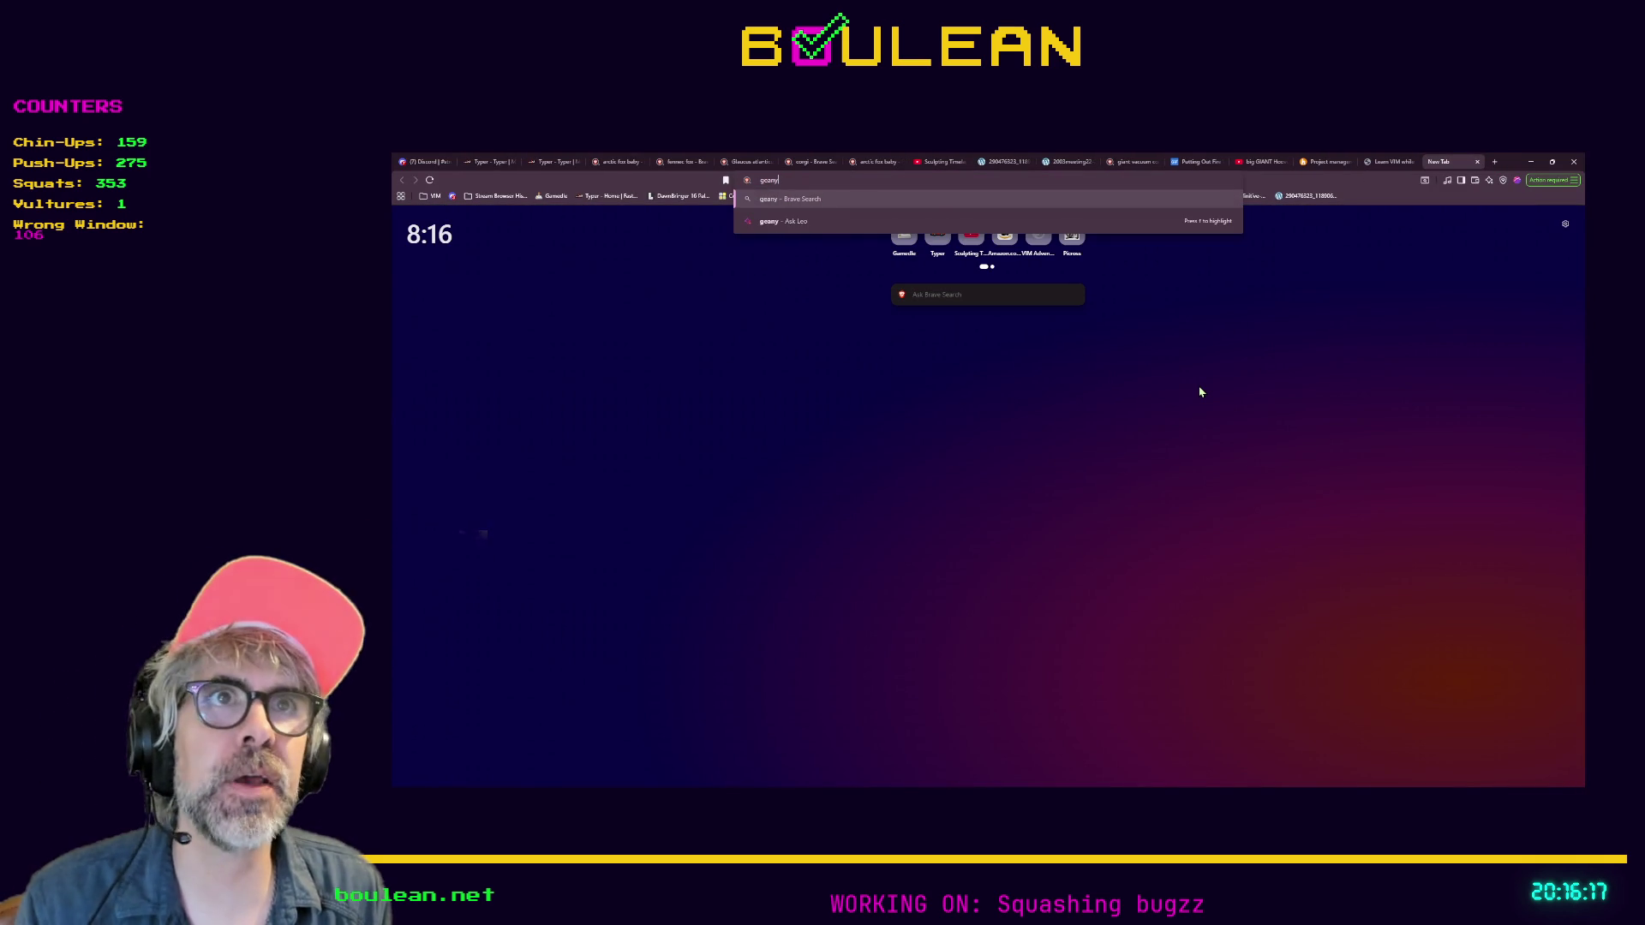
key(Return)
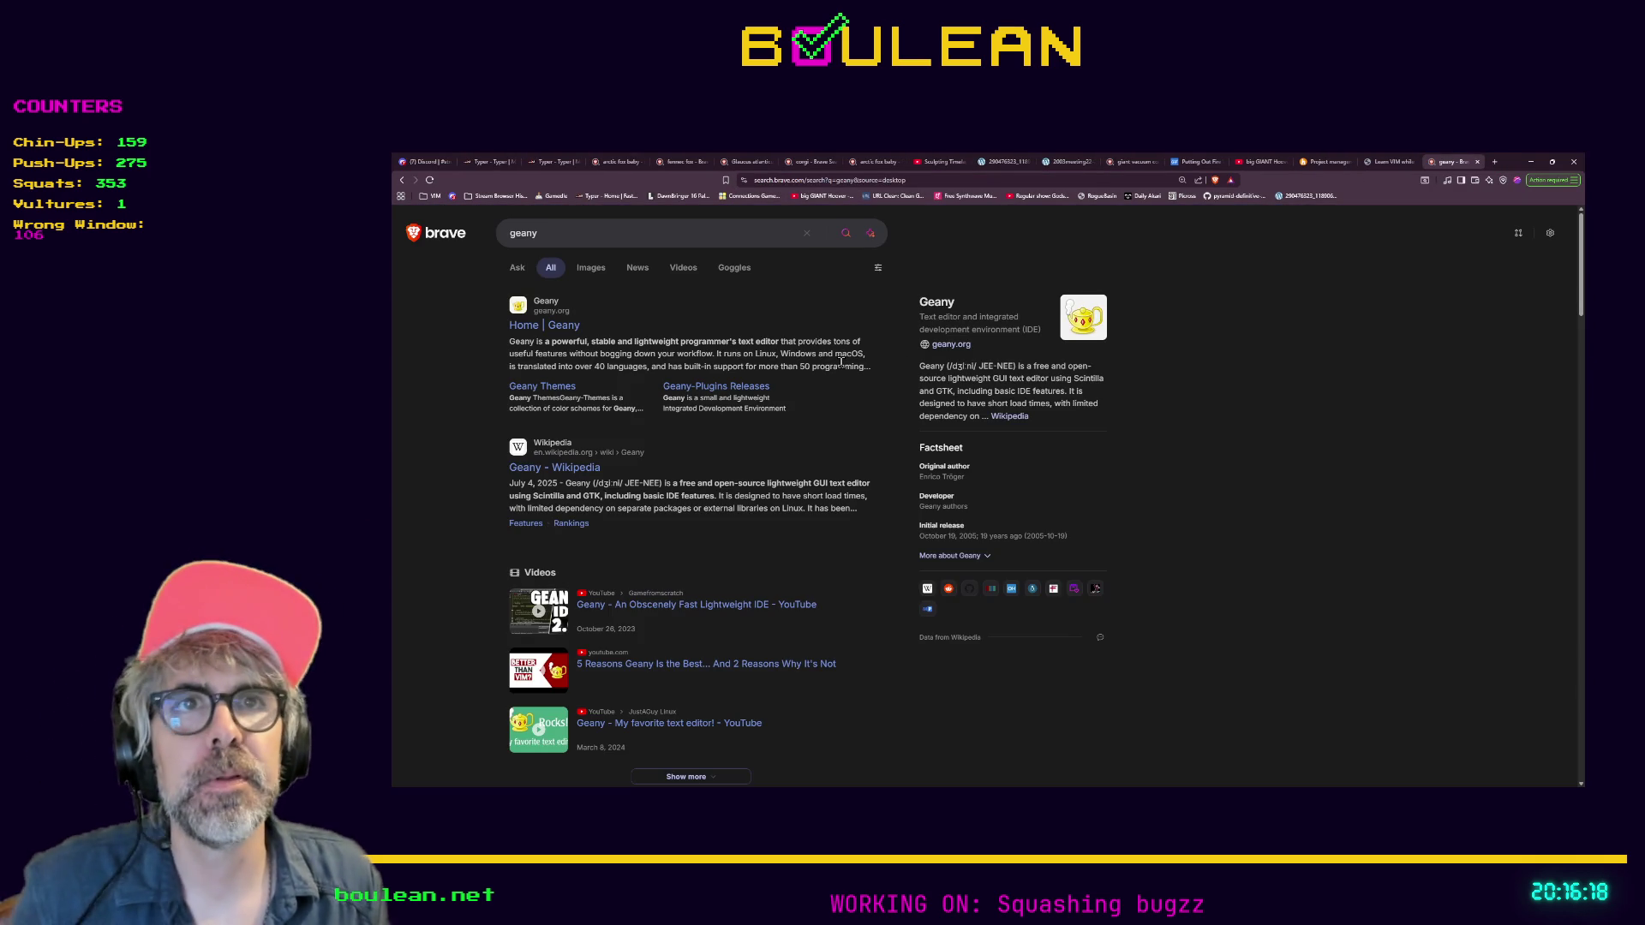
Open the official geany.org home page and scroll through its feature sections and back to the top
click(561, 333)
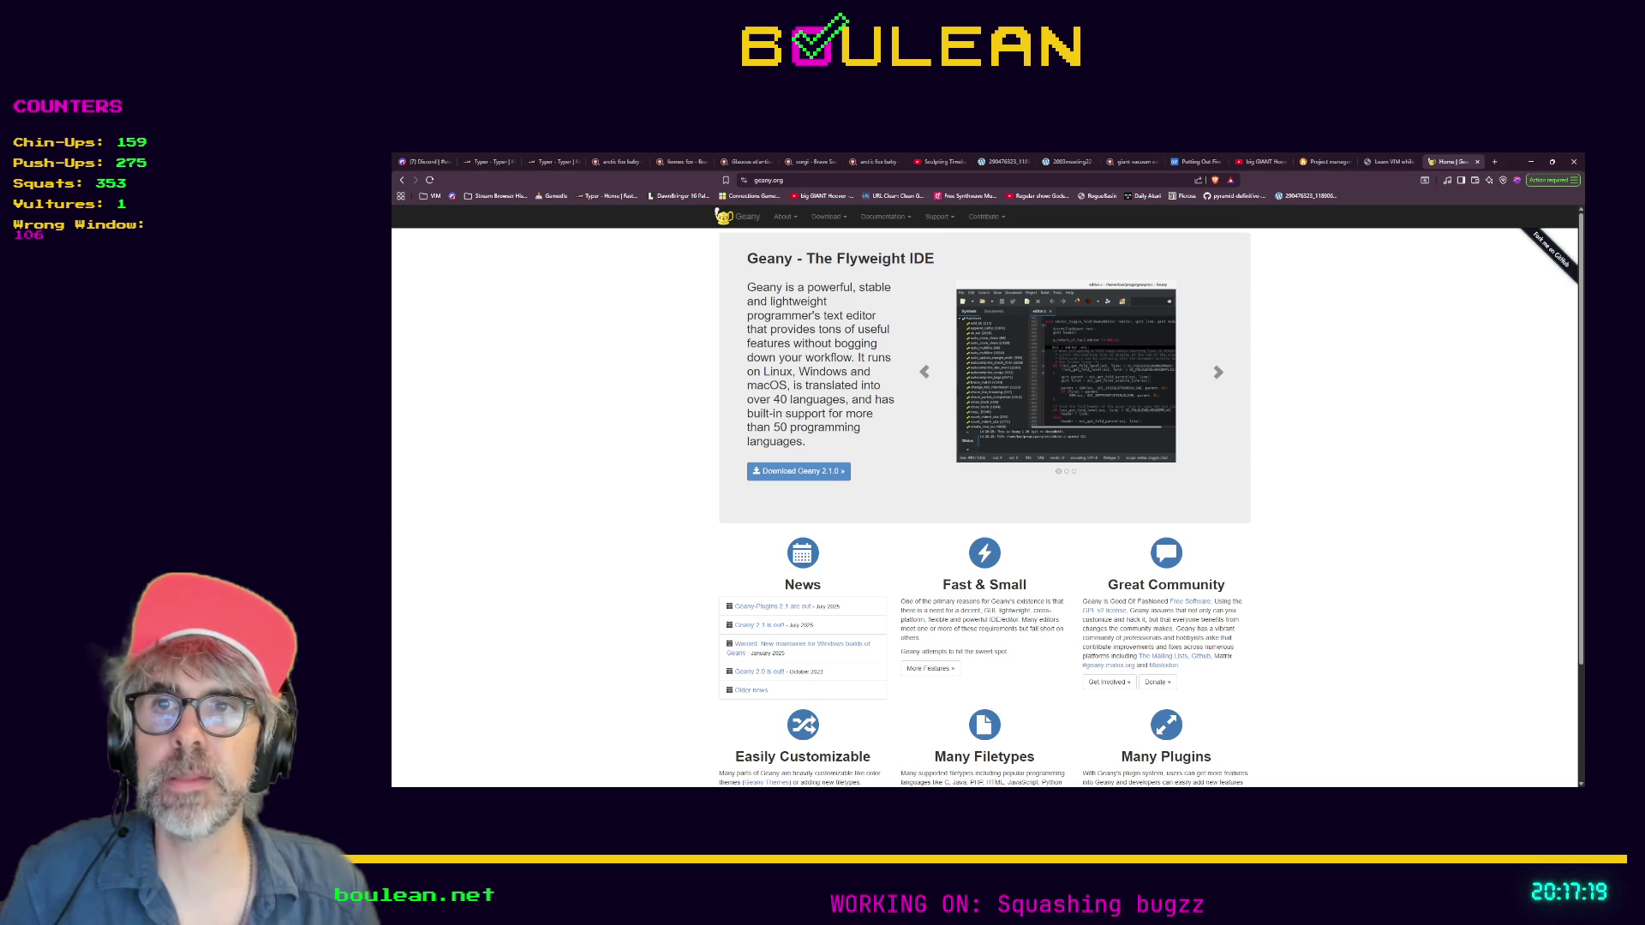
click(1533, 169)
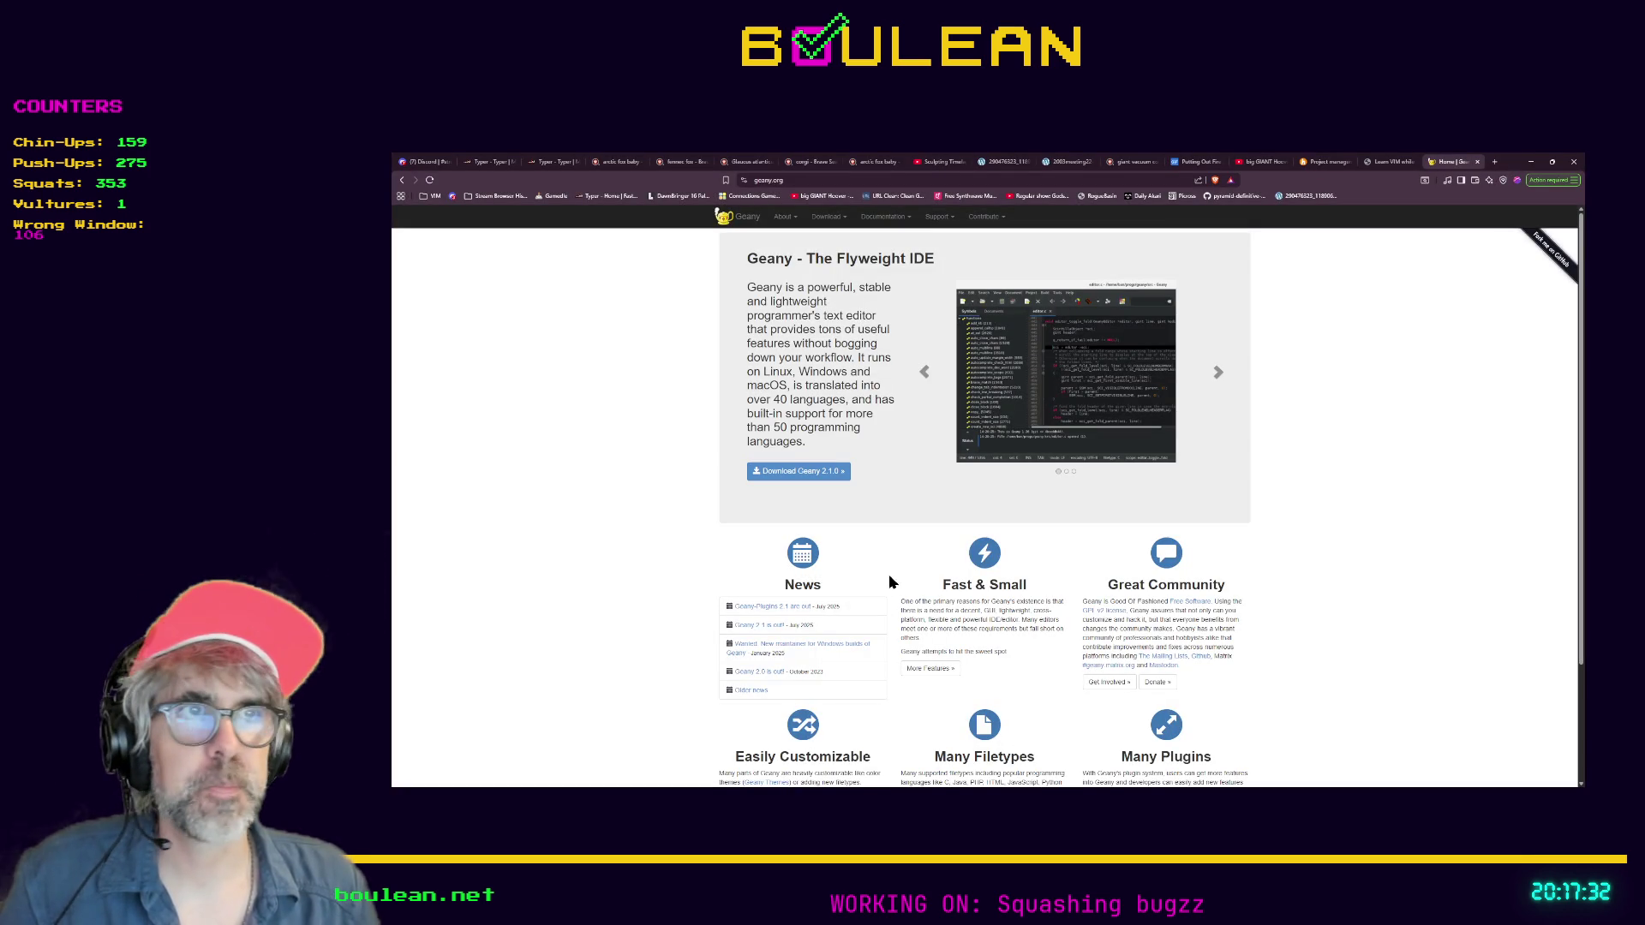
scroll(640, 529, down, 2)
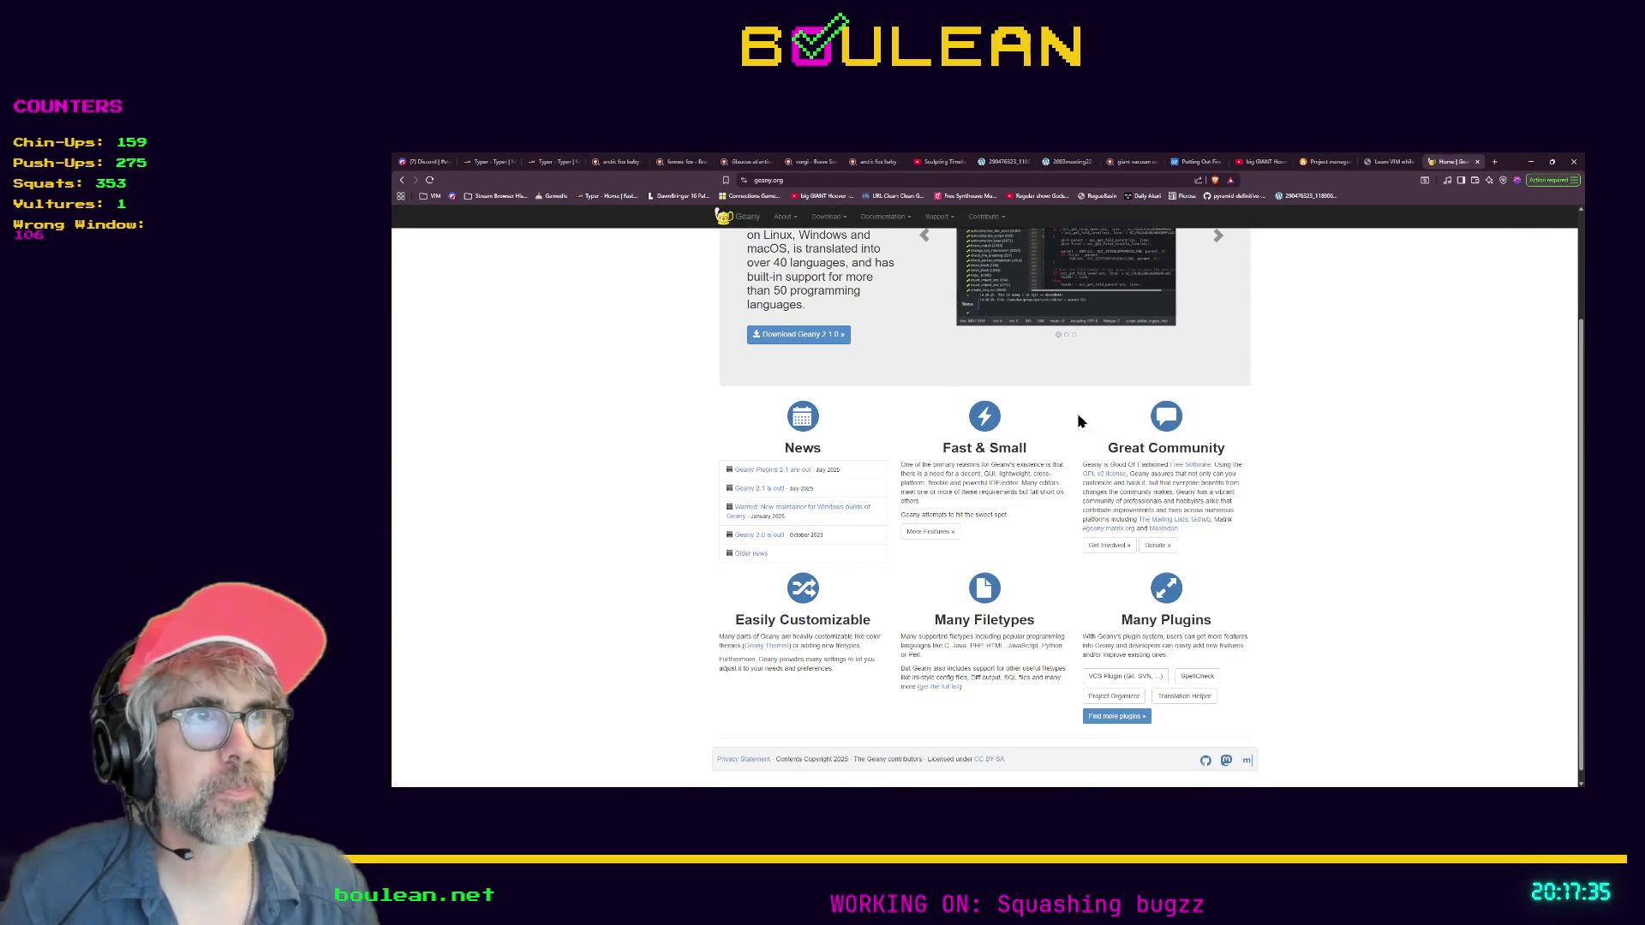
scroll(1037, 438, down, 1)
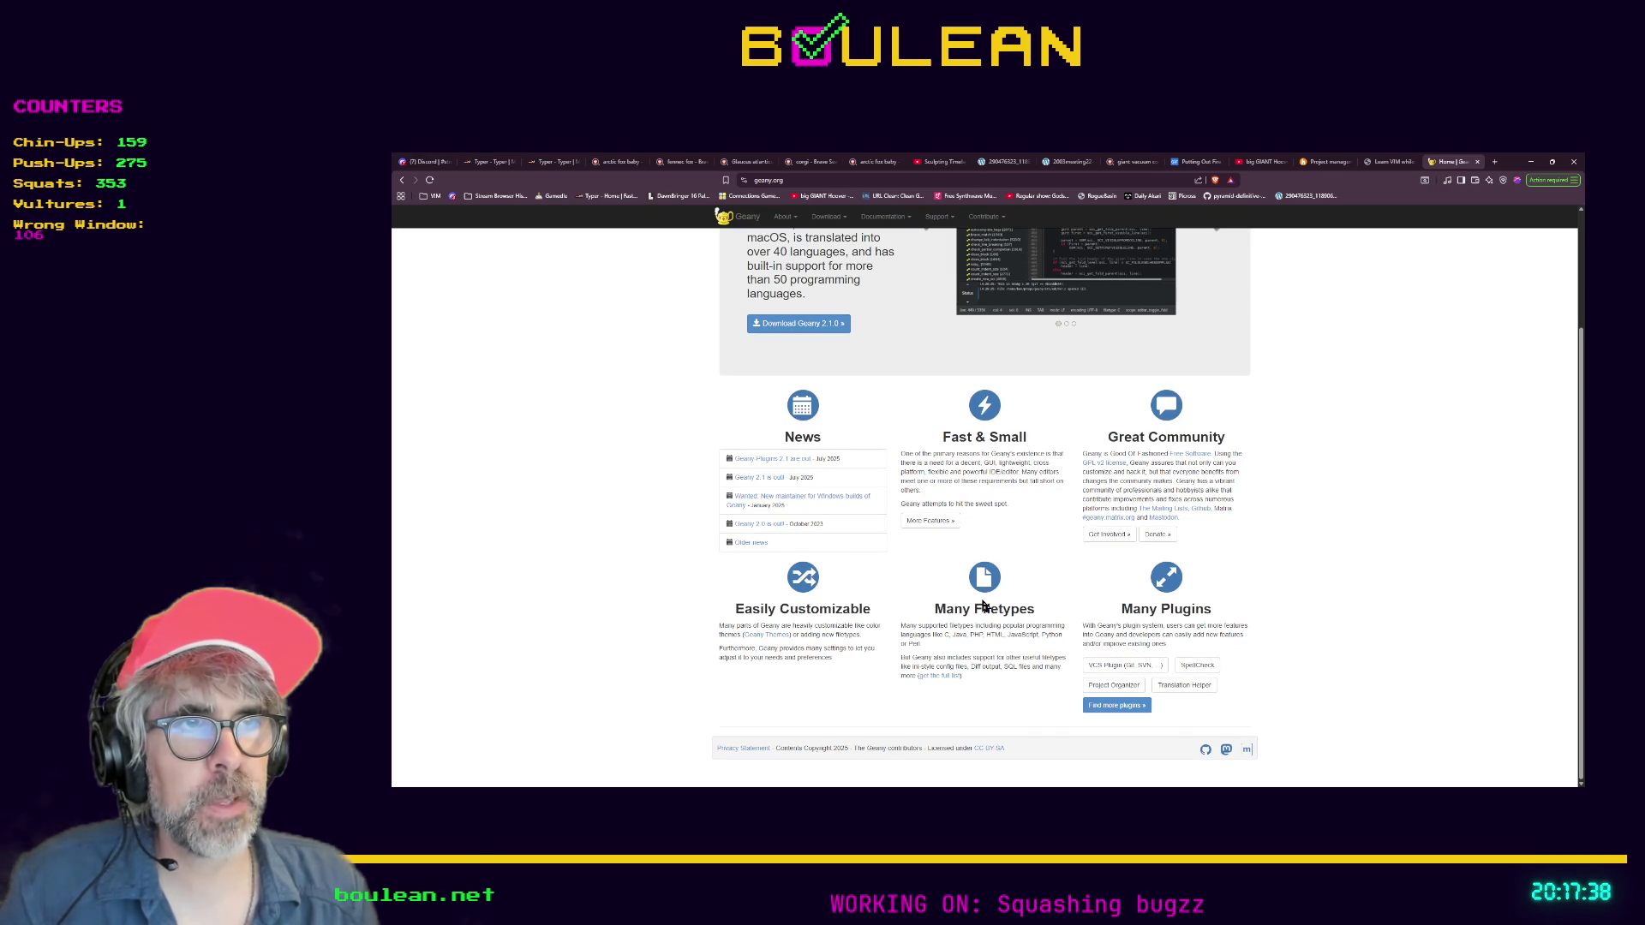
scroll(967, 622, up, 3)
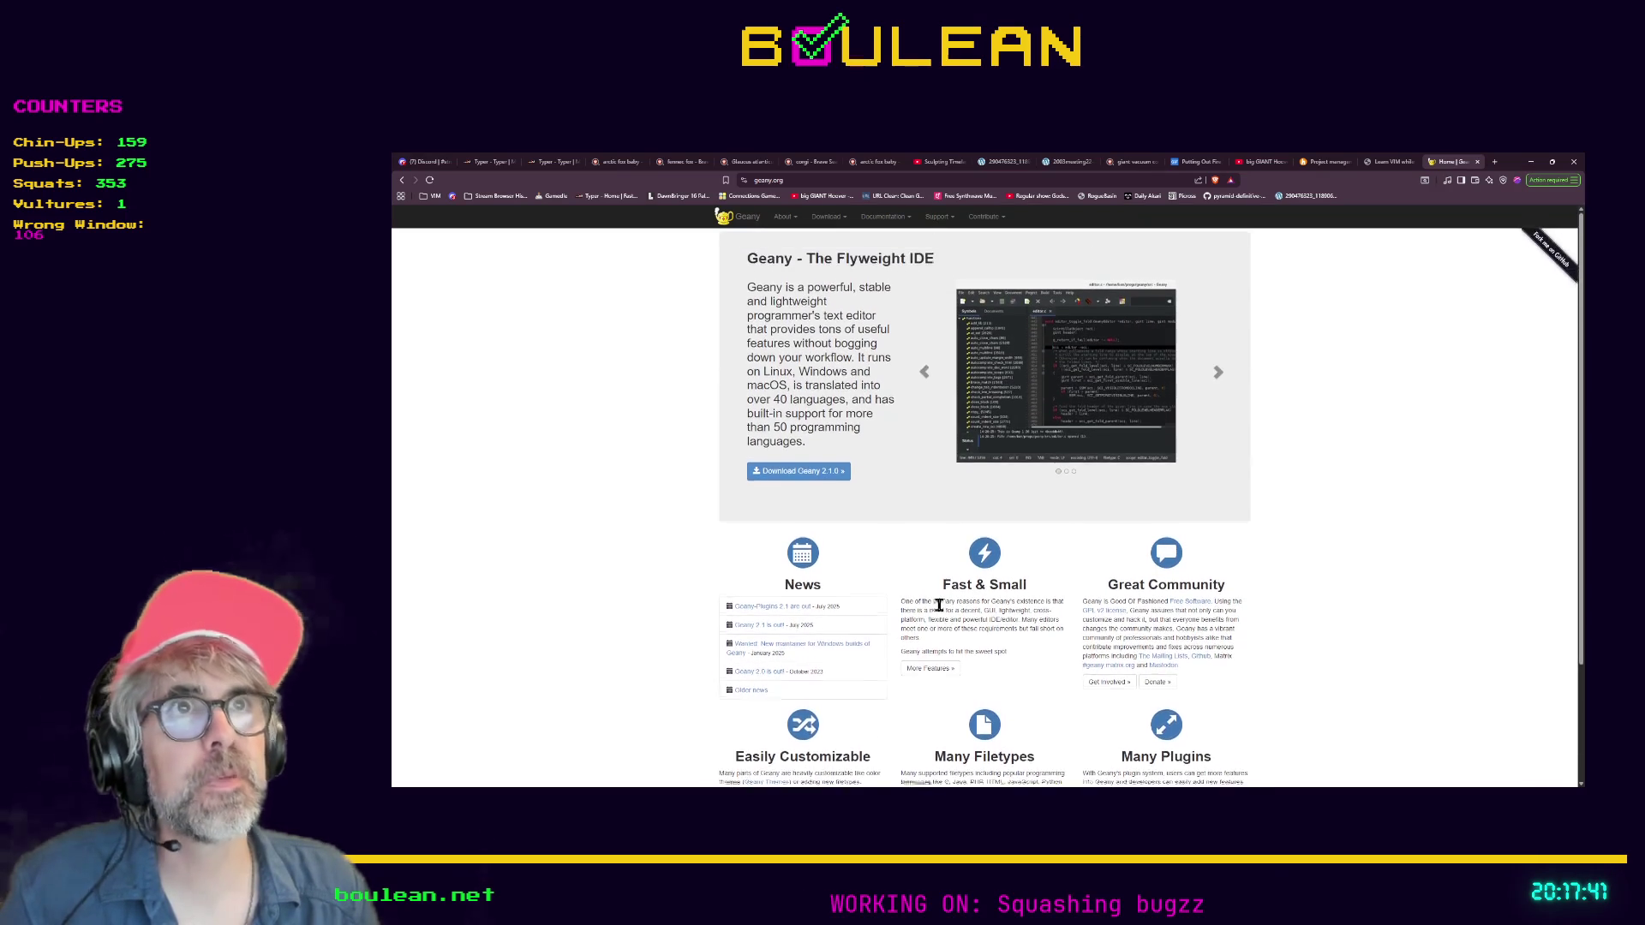
scroll(939, 605, down, 1)
scroll(882, 445, up, 1)
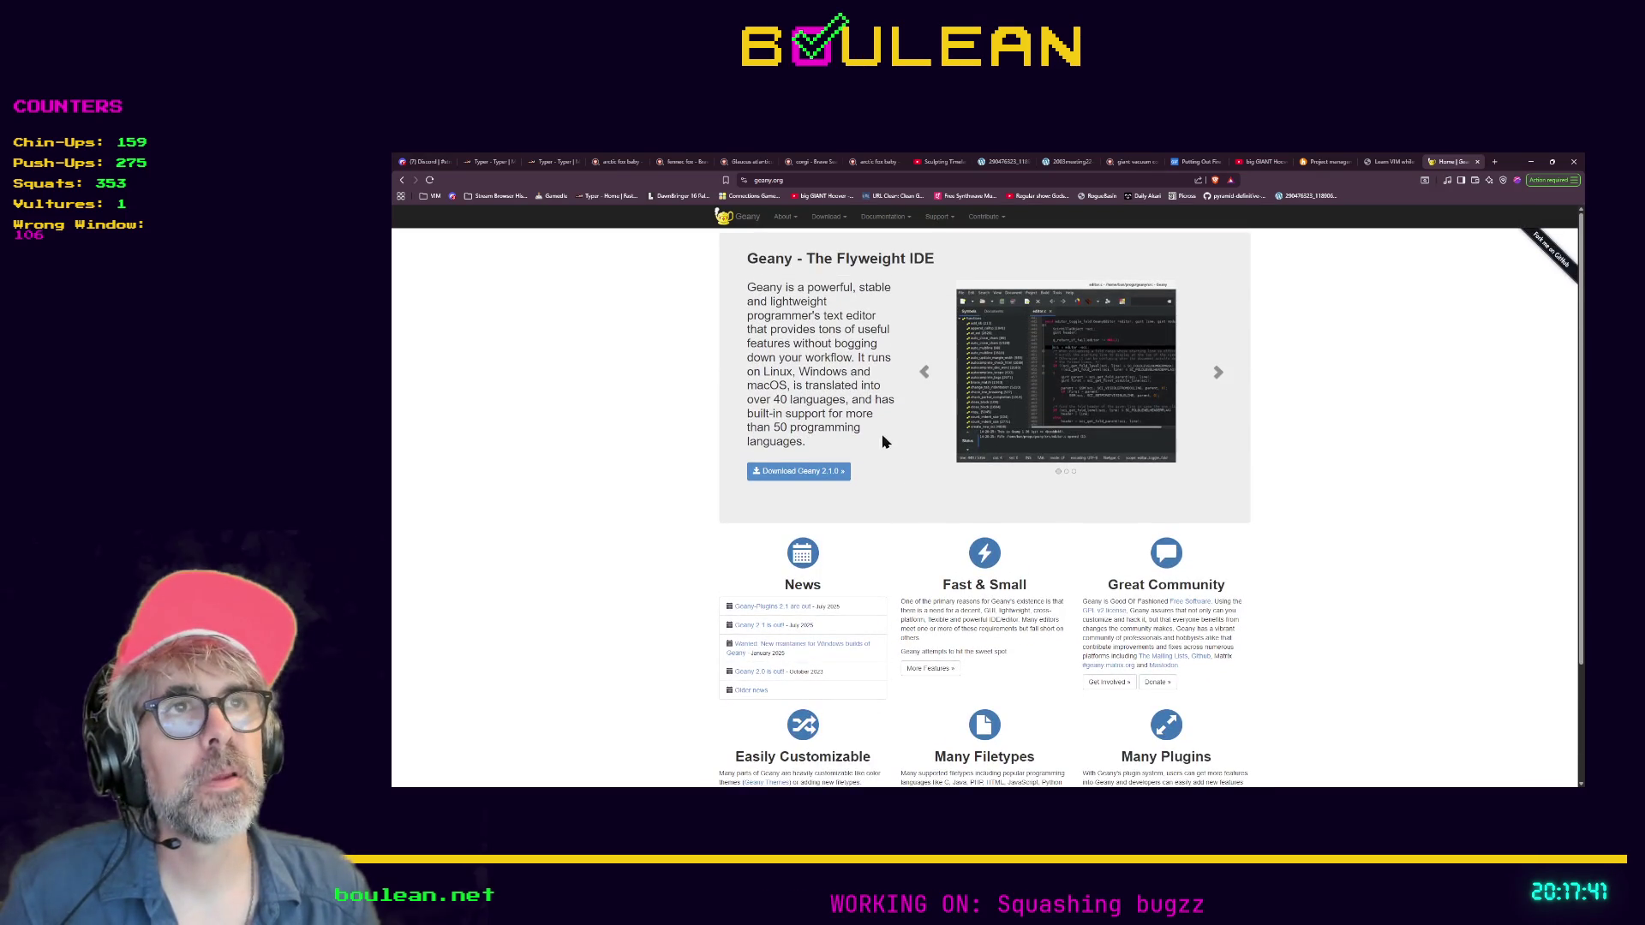
Go to the Documentation > Screenshots page and enlarge the carousel screenshot in the viewer
click(887, 219)
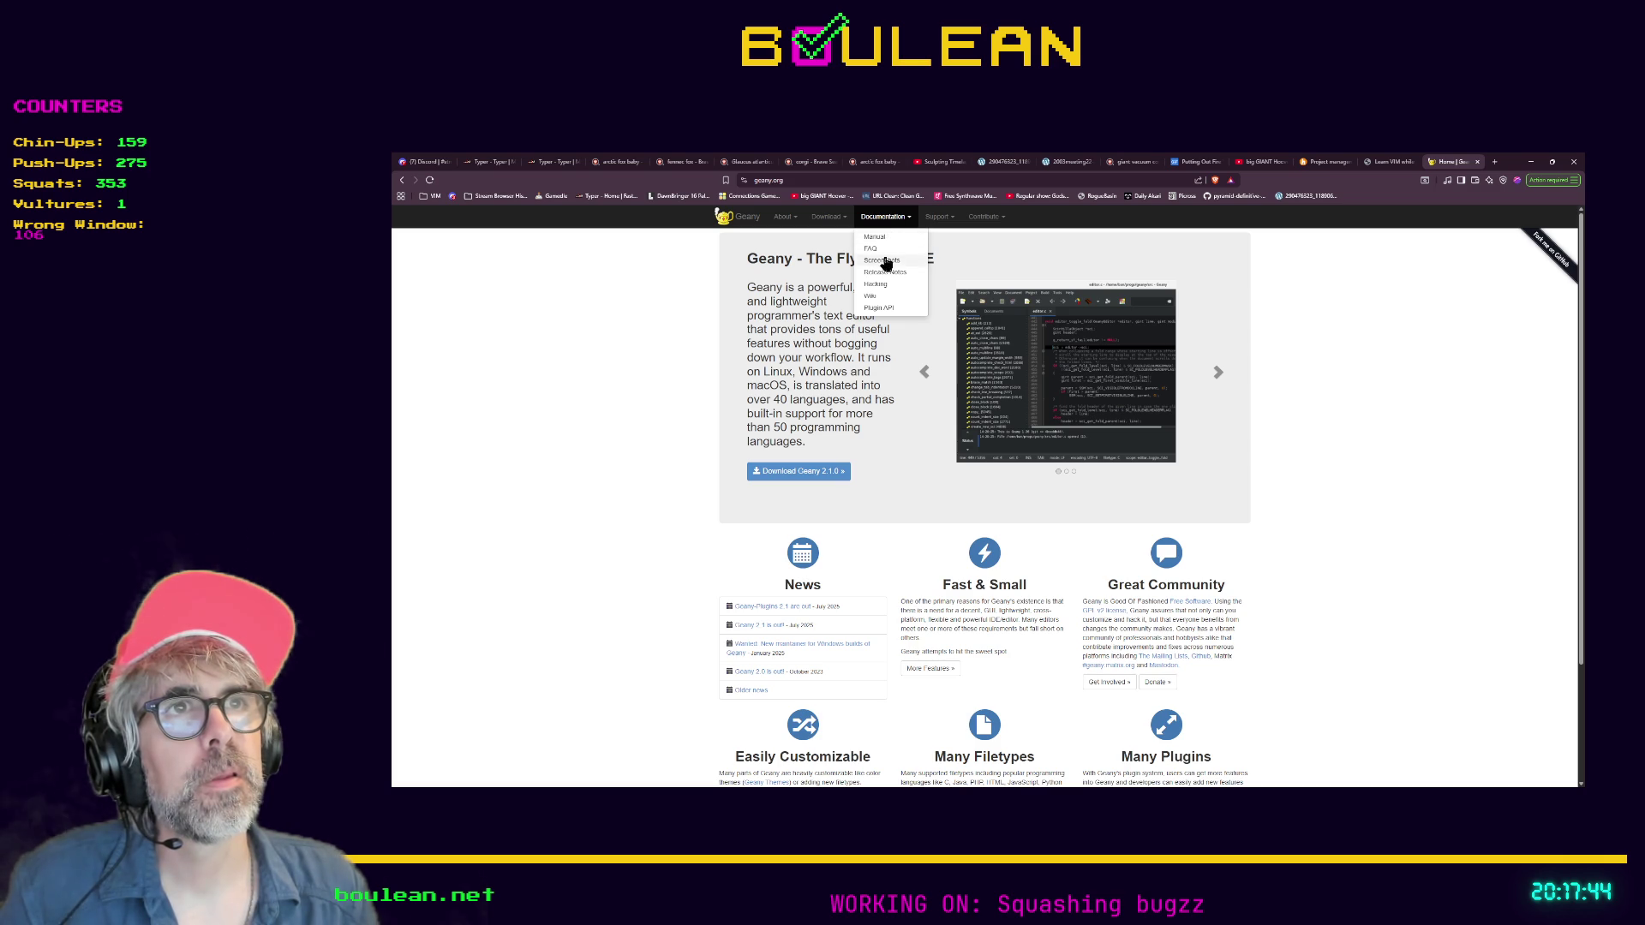
click(884, 260)
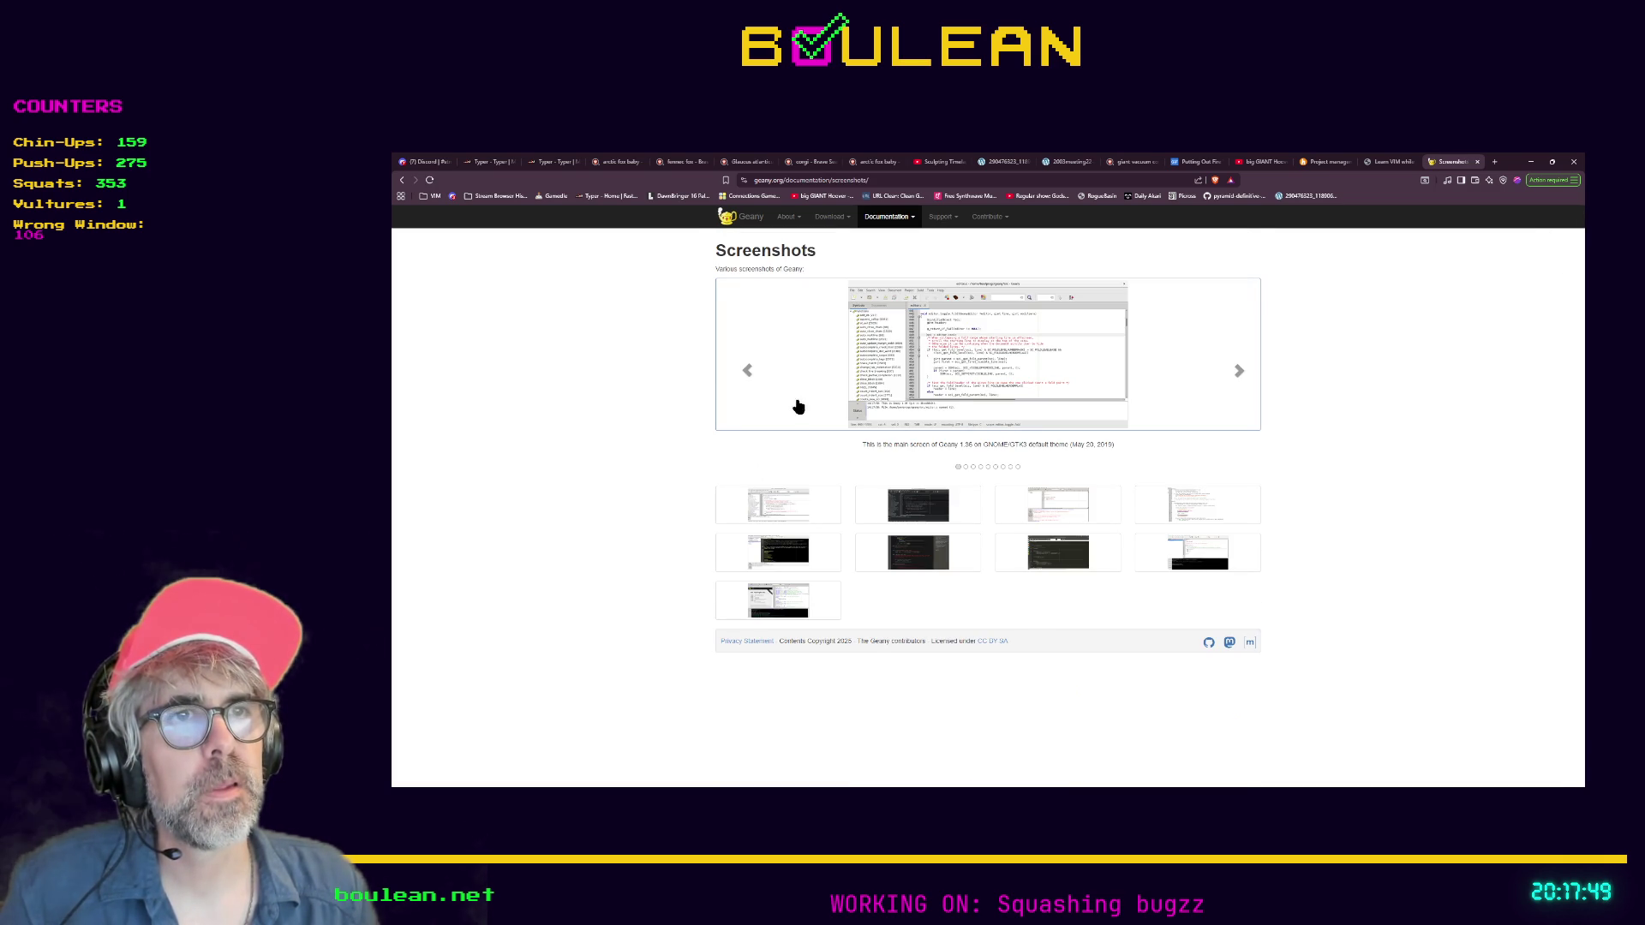
click(1114, 364)
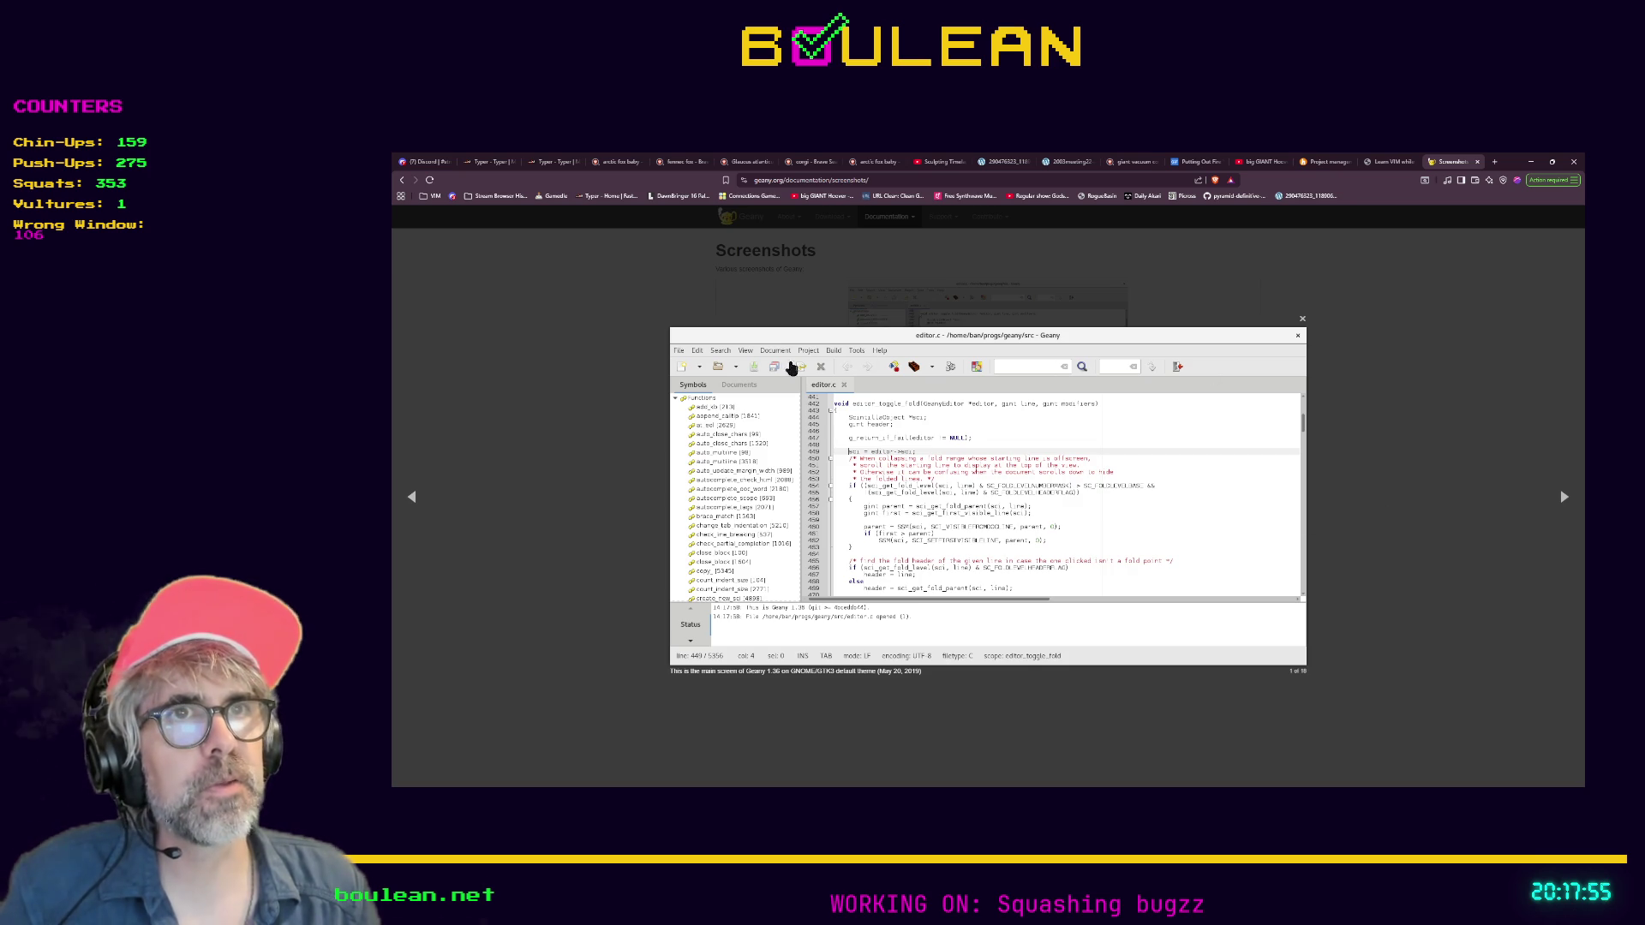
Page through the gallery to the sixth screenshot, Geany 1.30 with the compact dark layout
click(1565, 499)
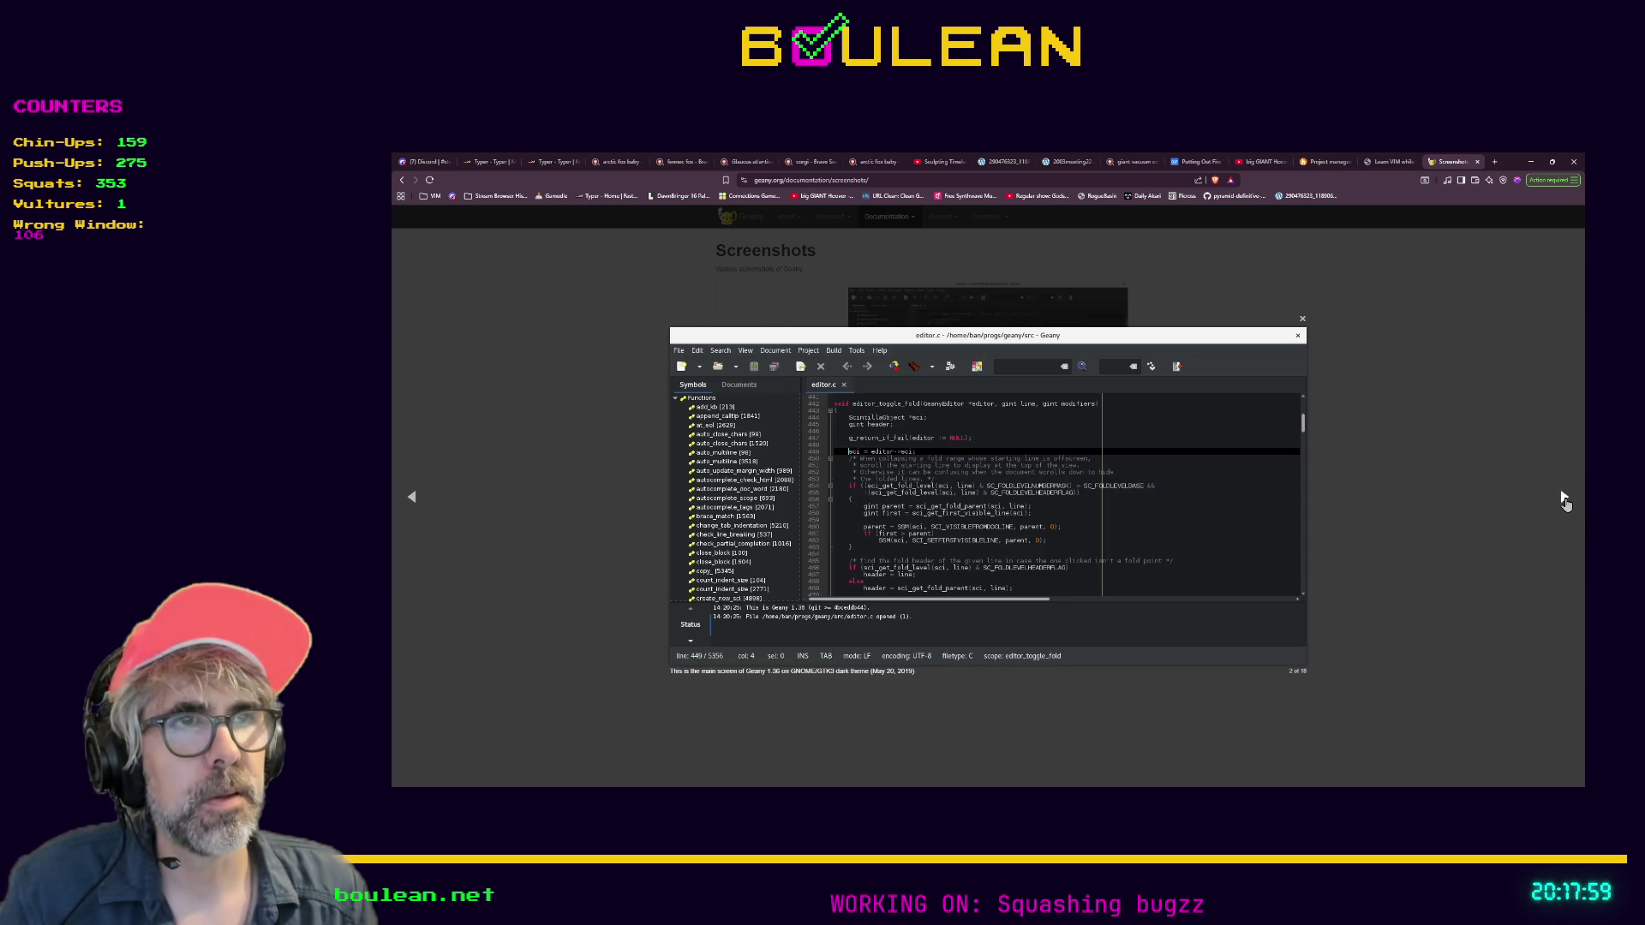
click(1565, 500)
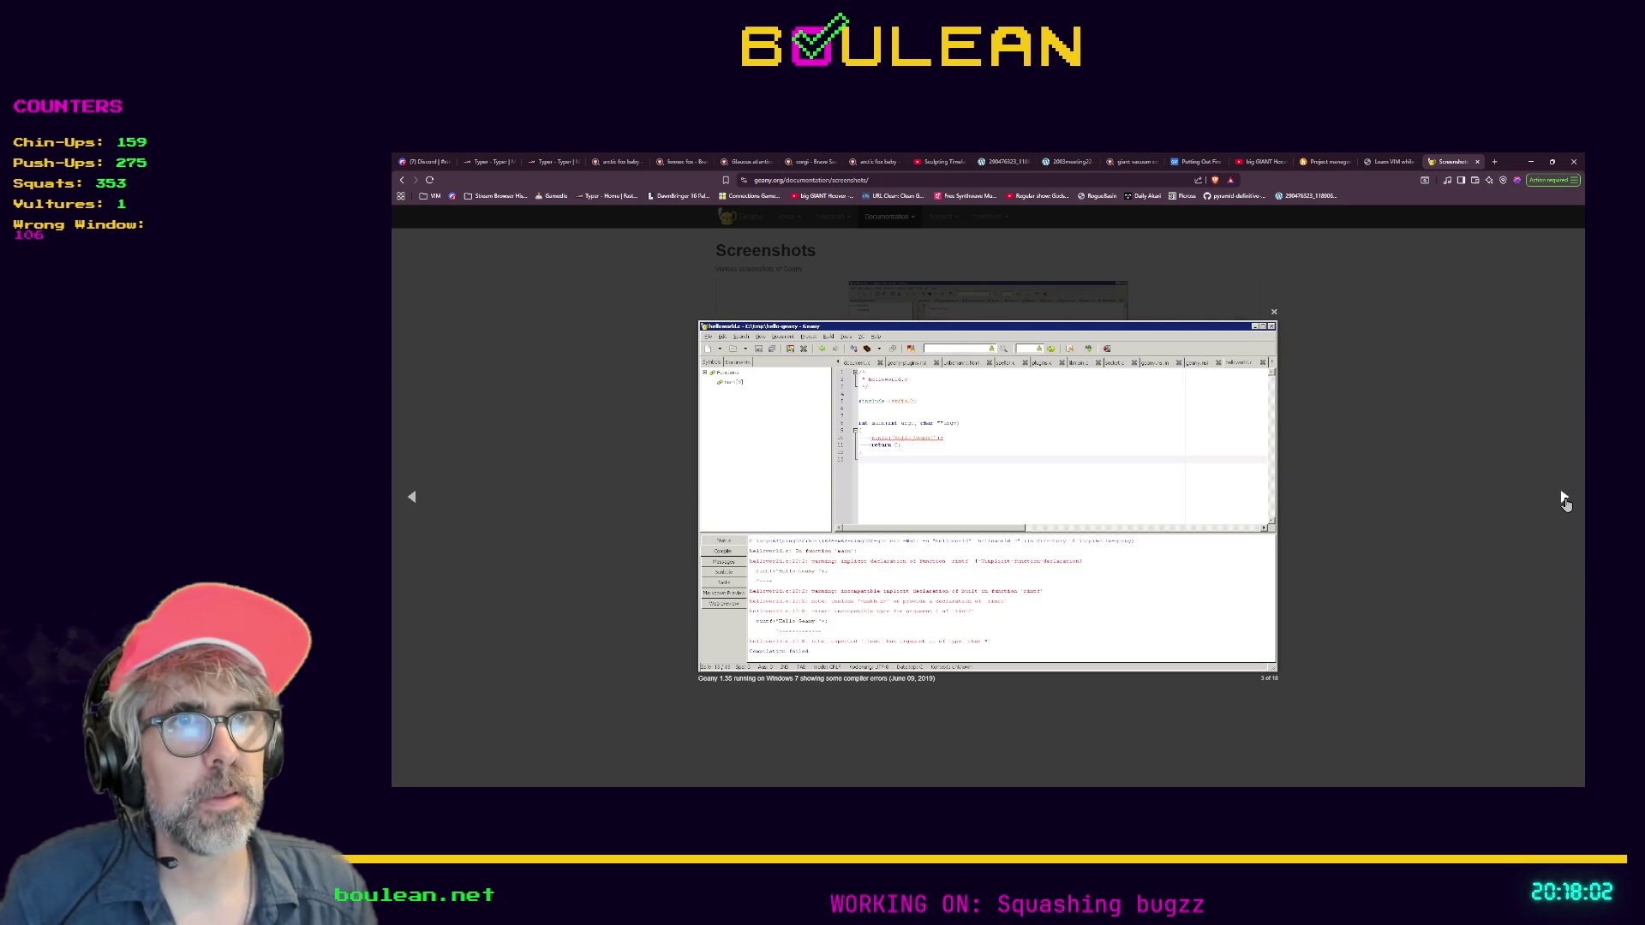
click(1565, 501)
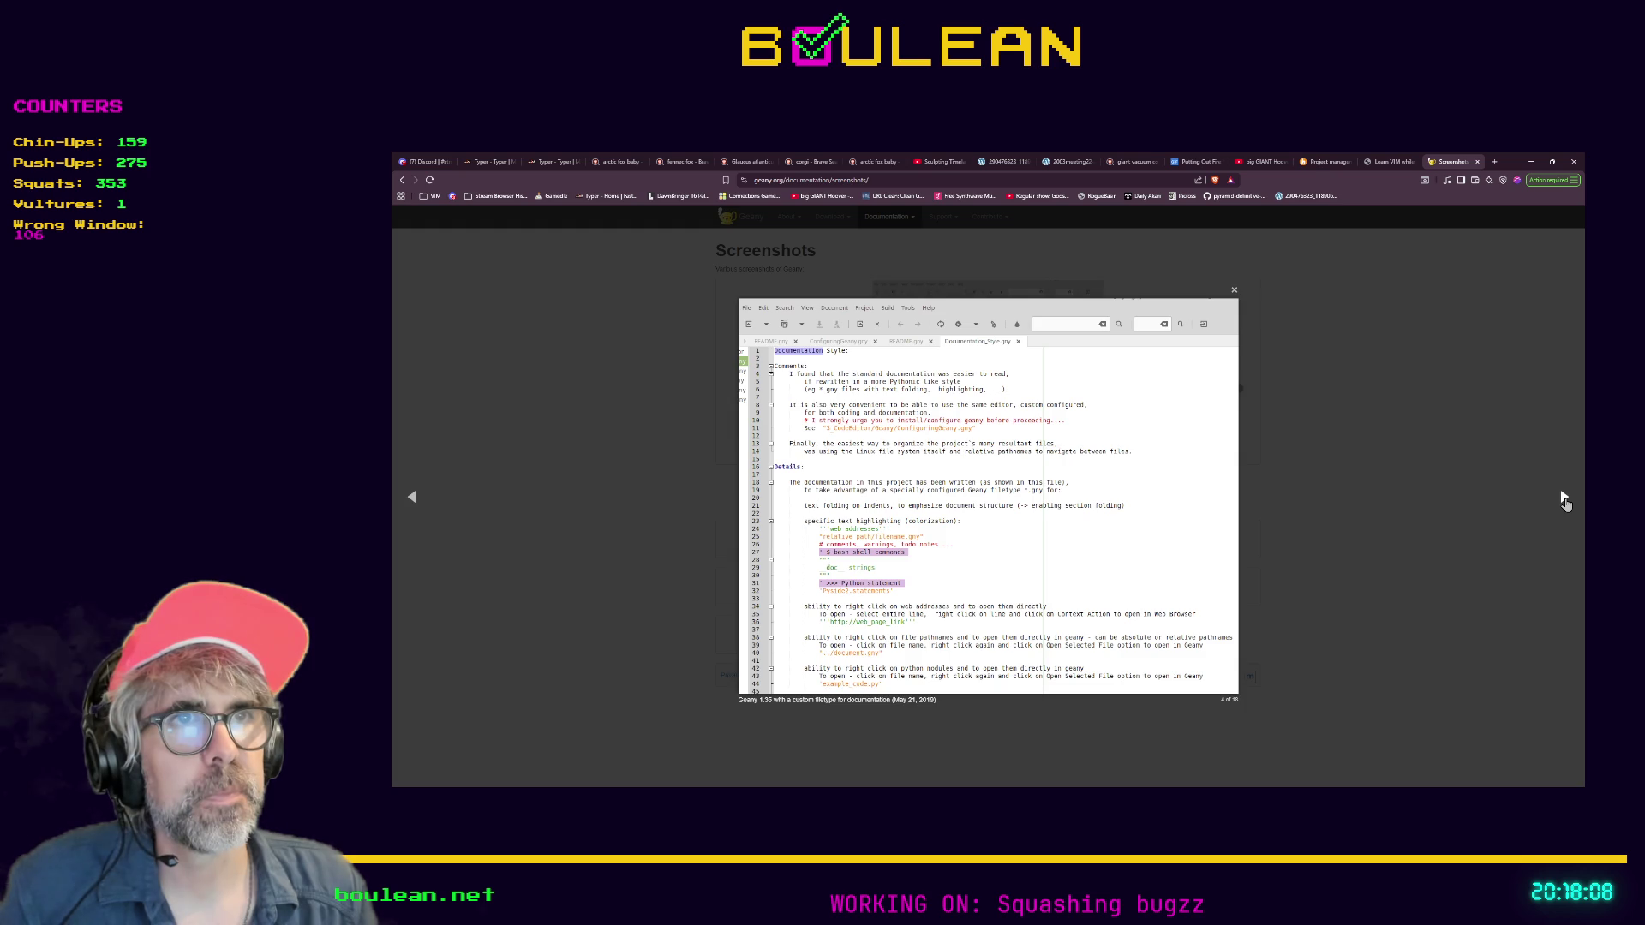
click(1564, 501)
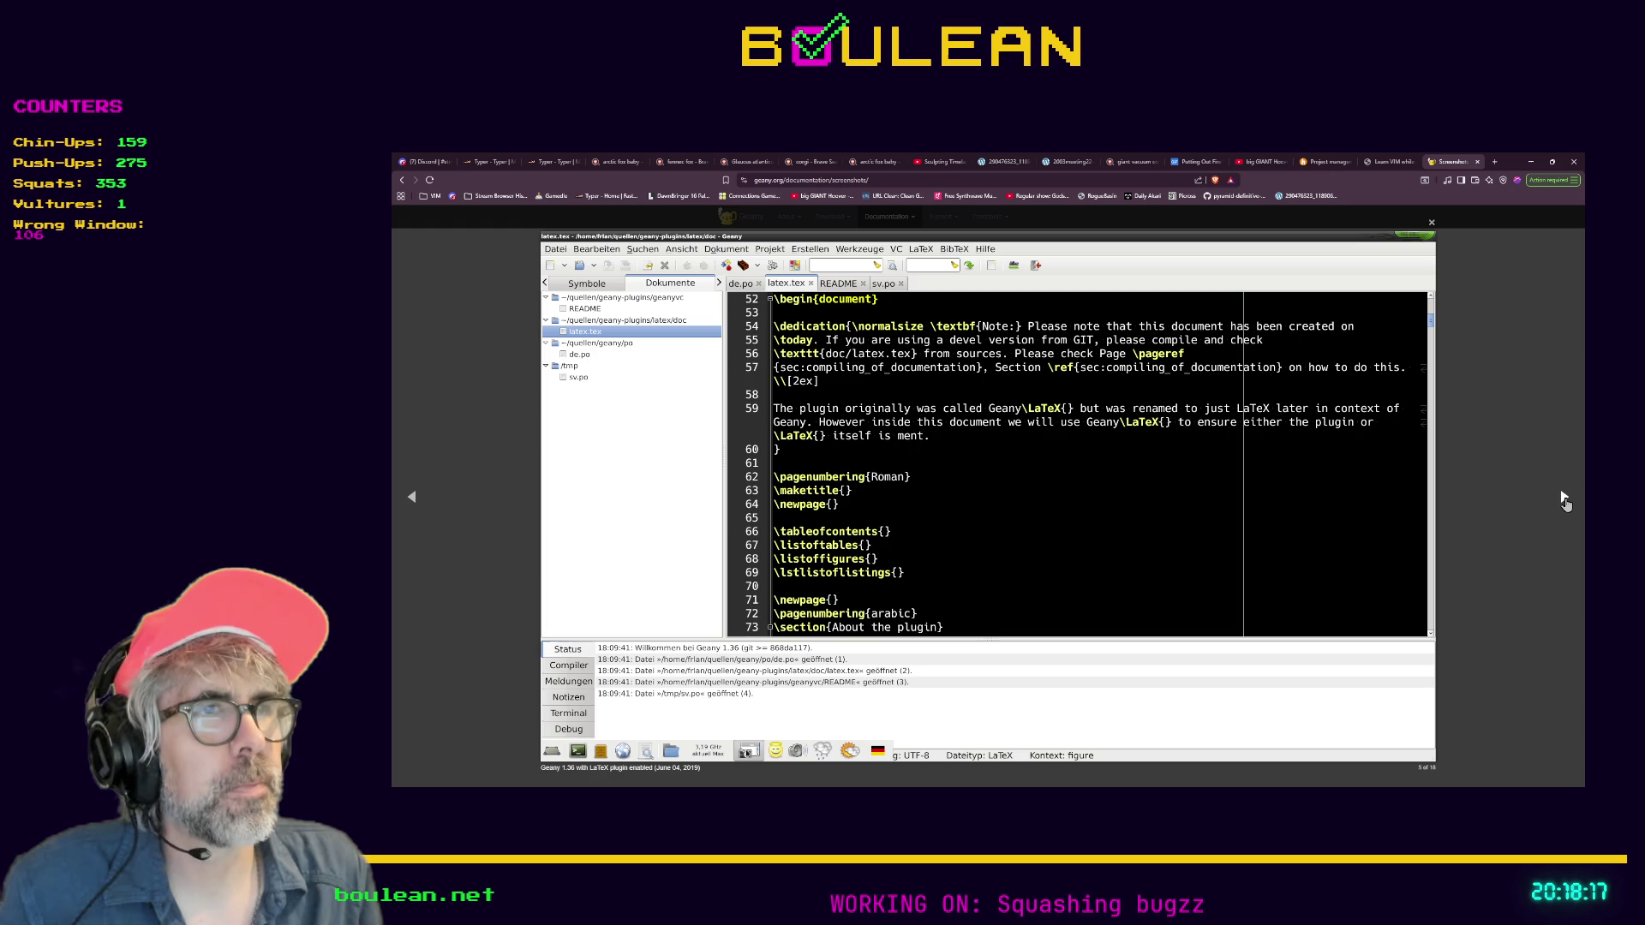
click(1565, 501)
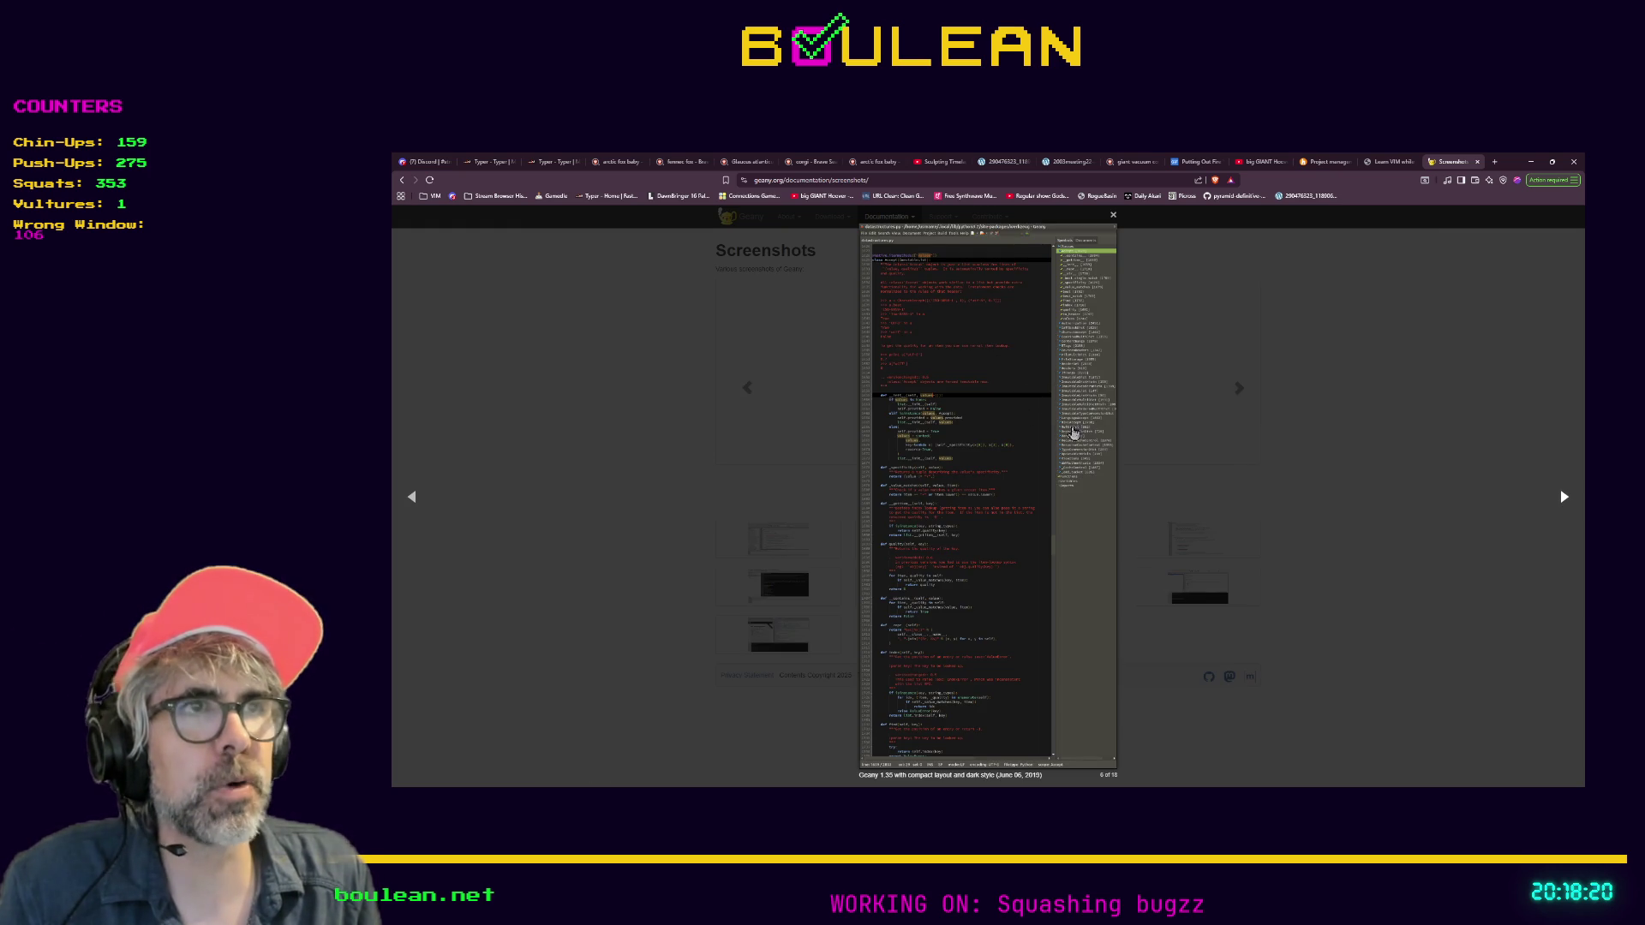
Minimize the browser, glance at the Godot editor, then bring the Geany gallery back
click(1533, 162)
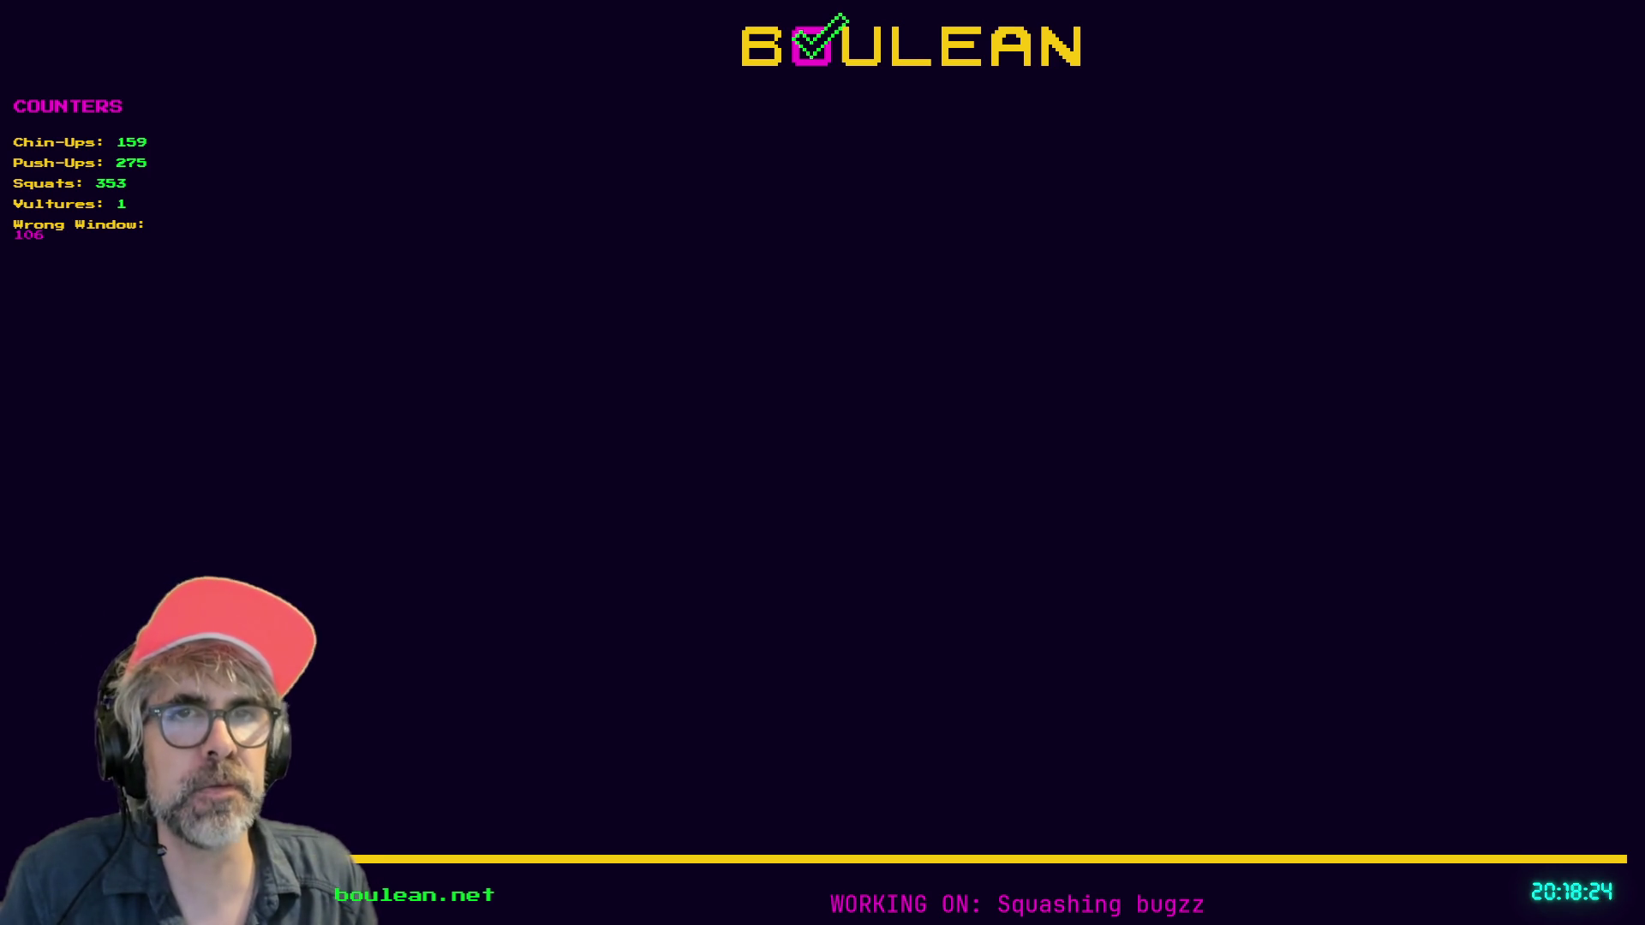
key(alt+Tab)
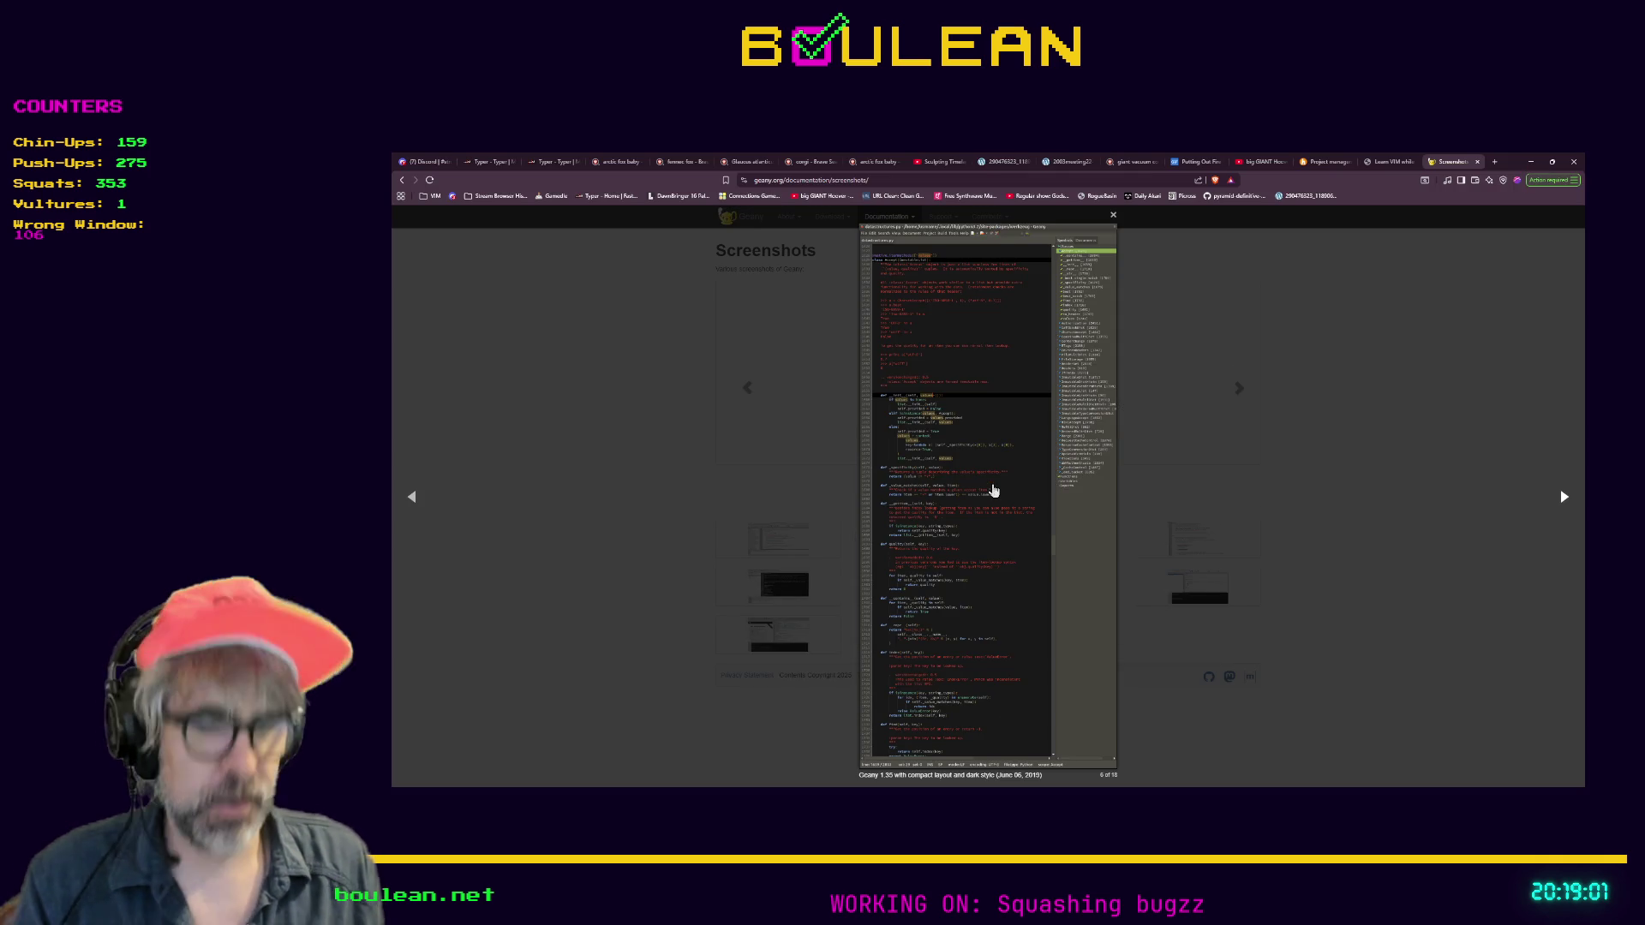
Search for 'tsoding' in a new tab and open the Tsoding YouTube channel
key(ctrl+t)
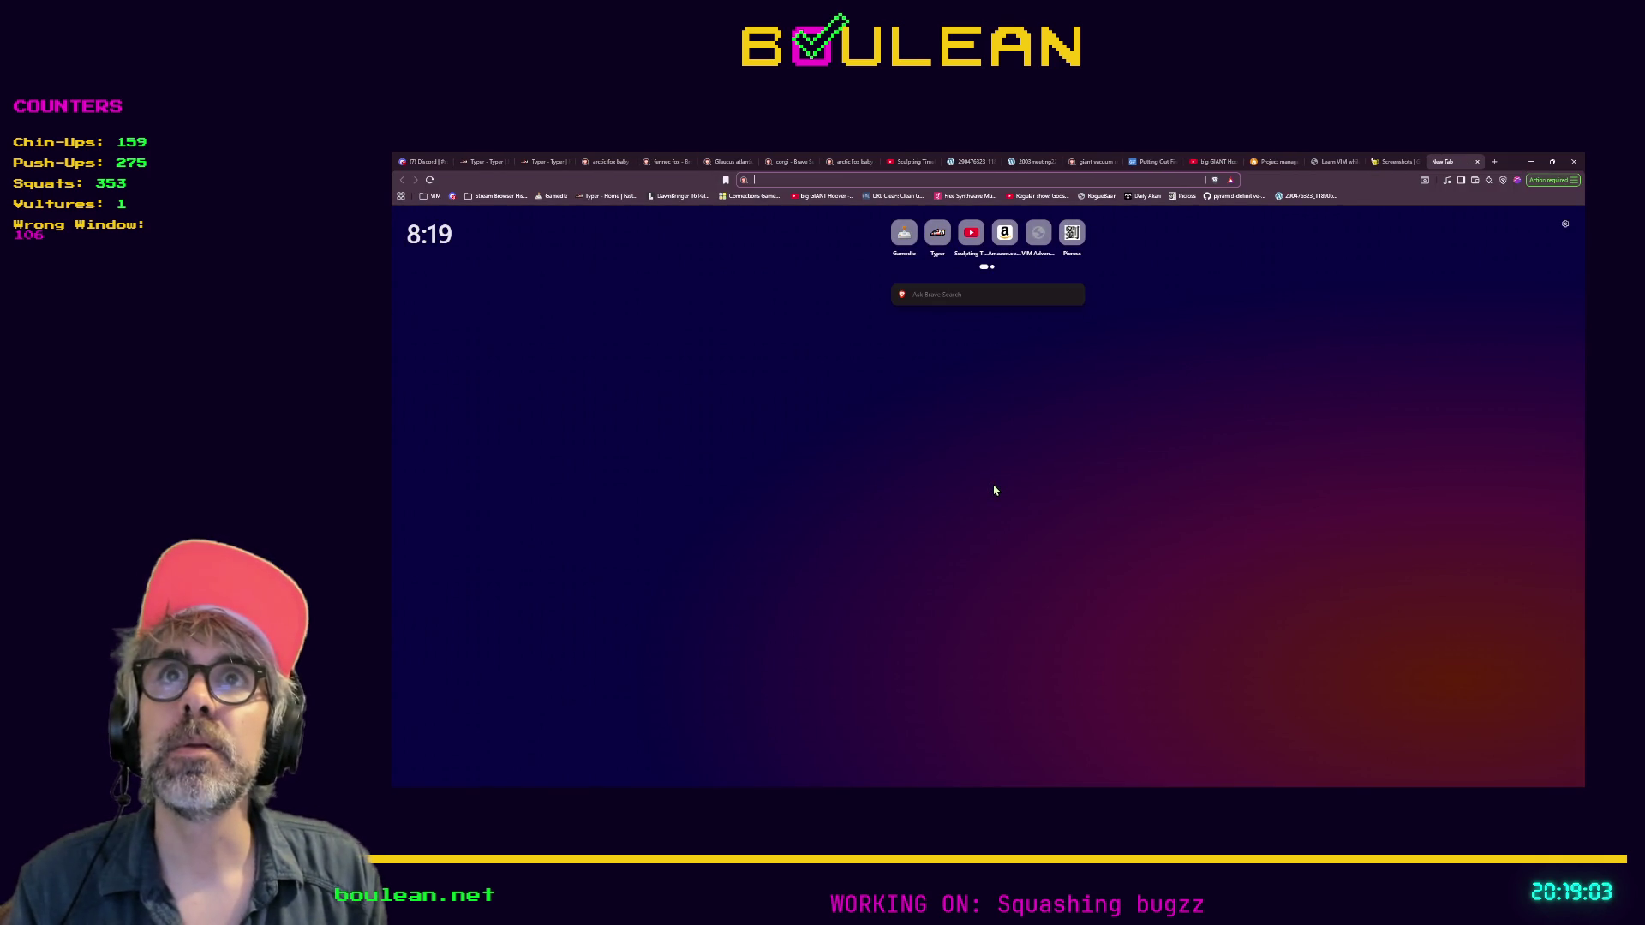
text(tsoding)
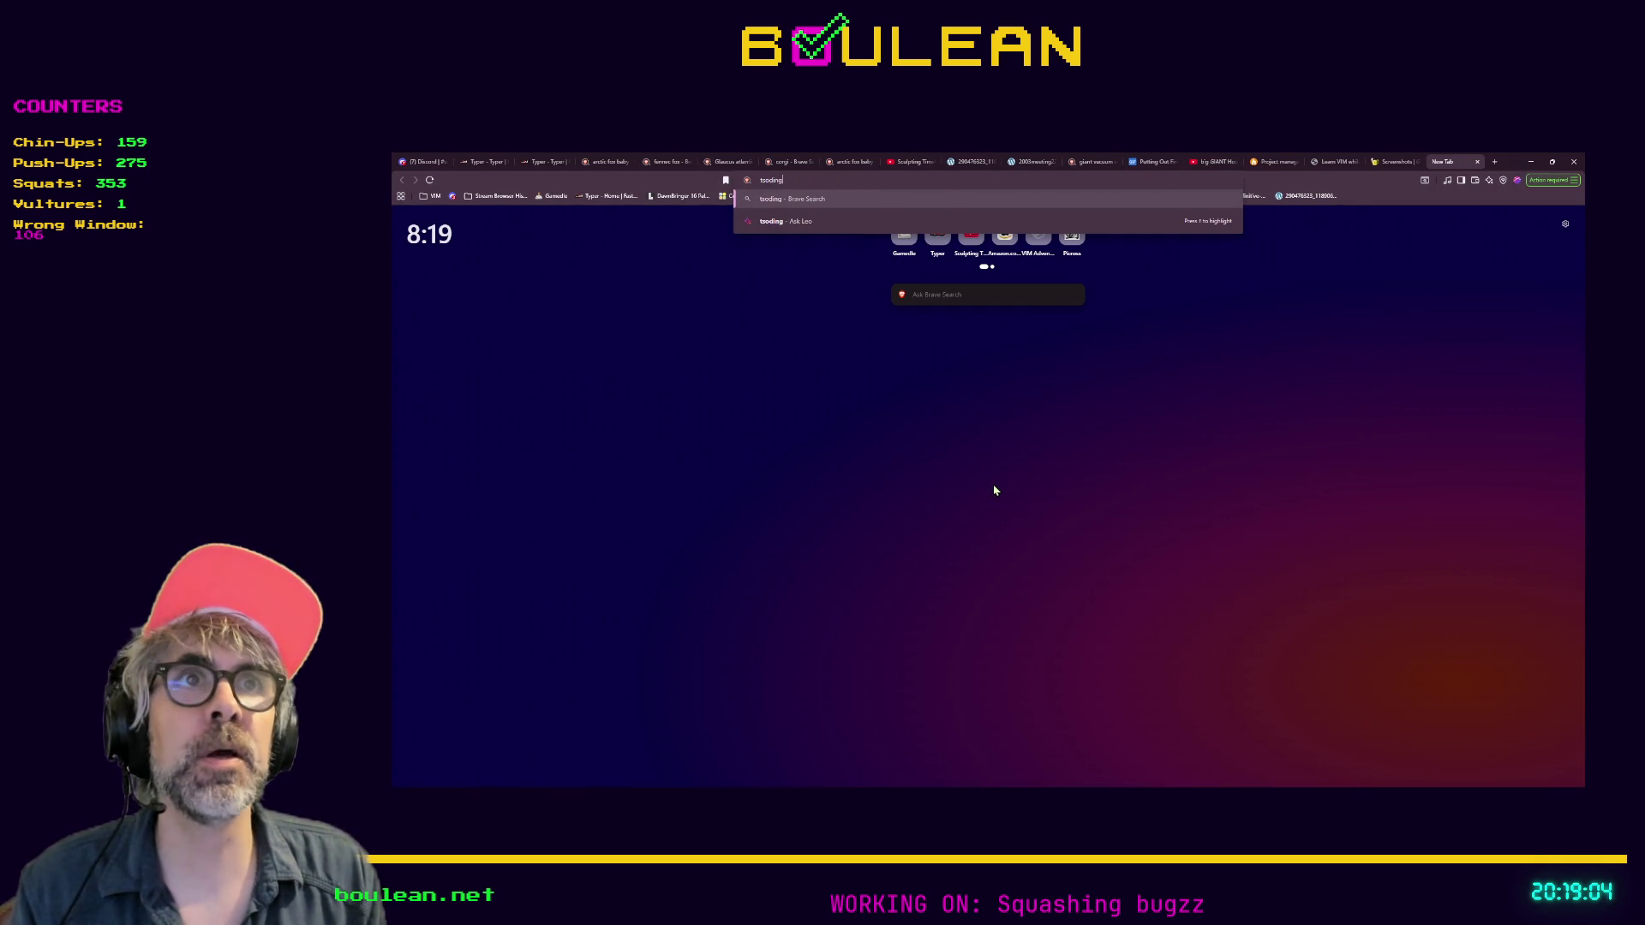
key(Return)
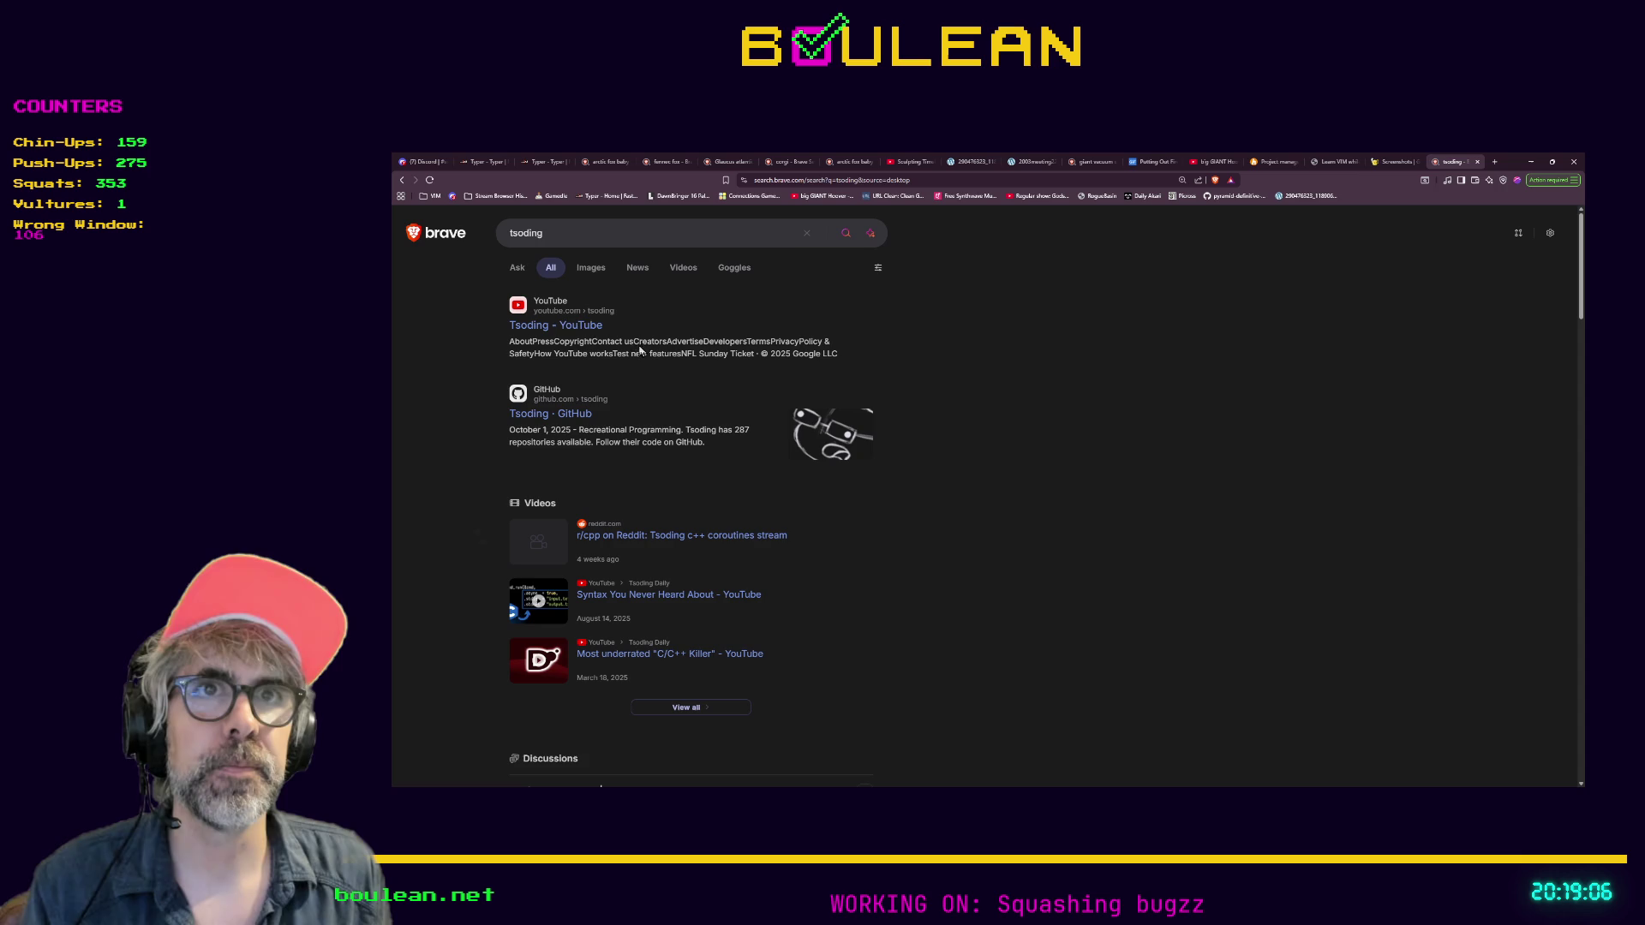
click(572, 332)
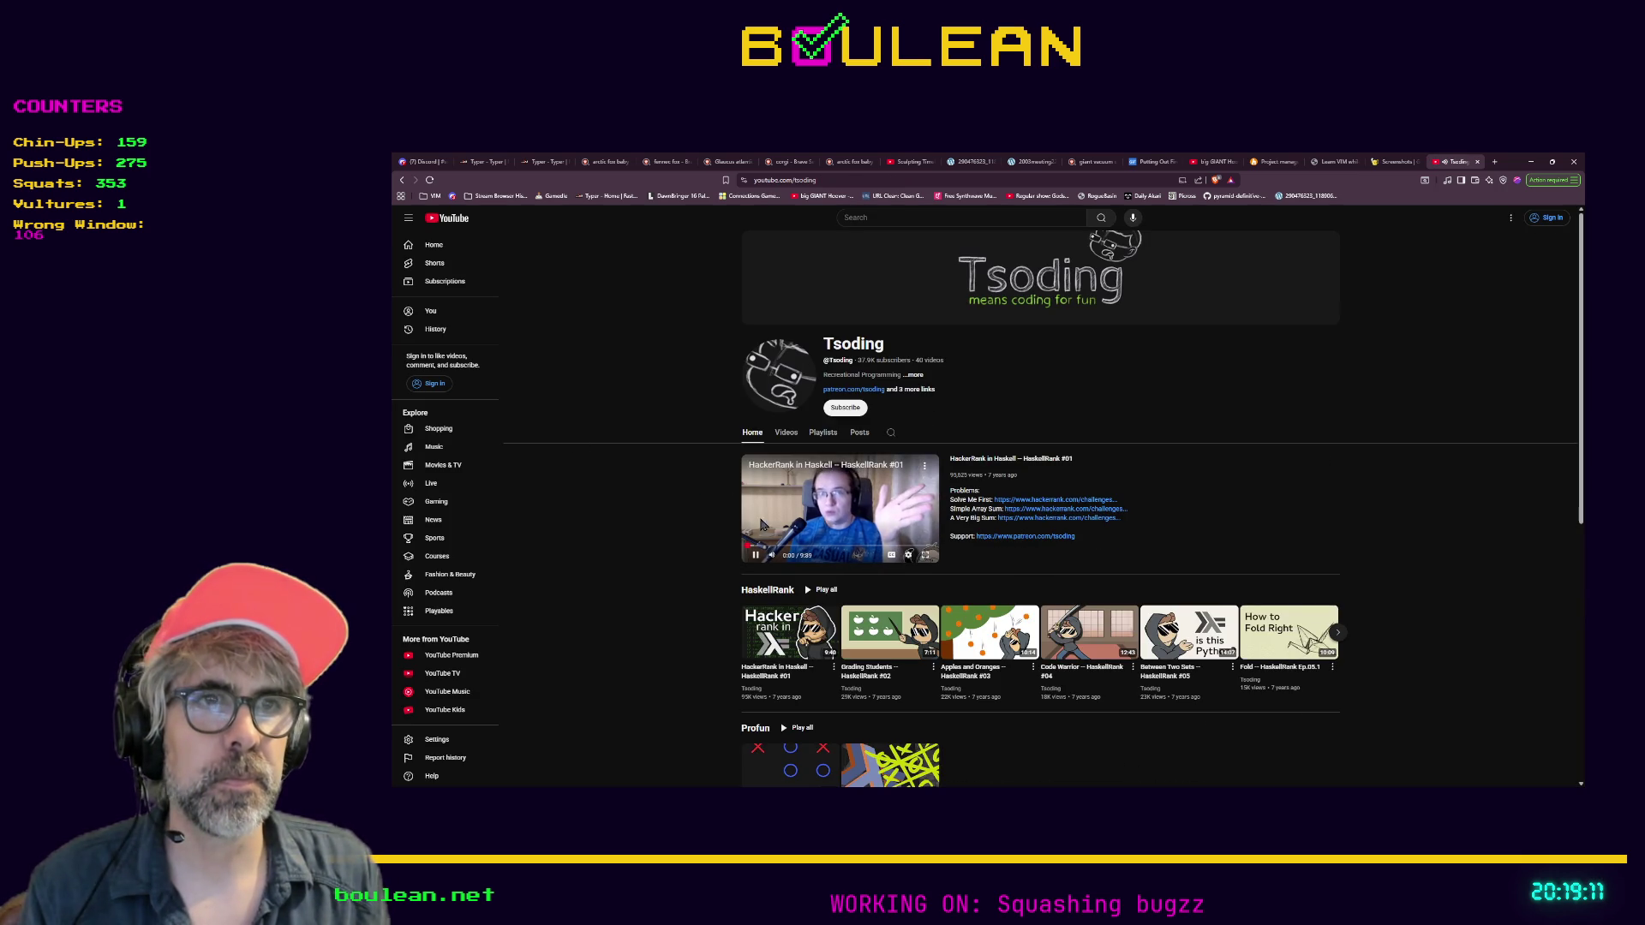
Play the HackerRank in Haskell #01 video muted, skipping ahead to about 2:16
click(765, 635)
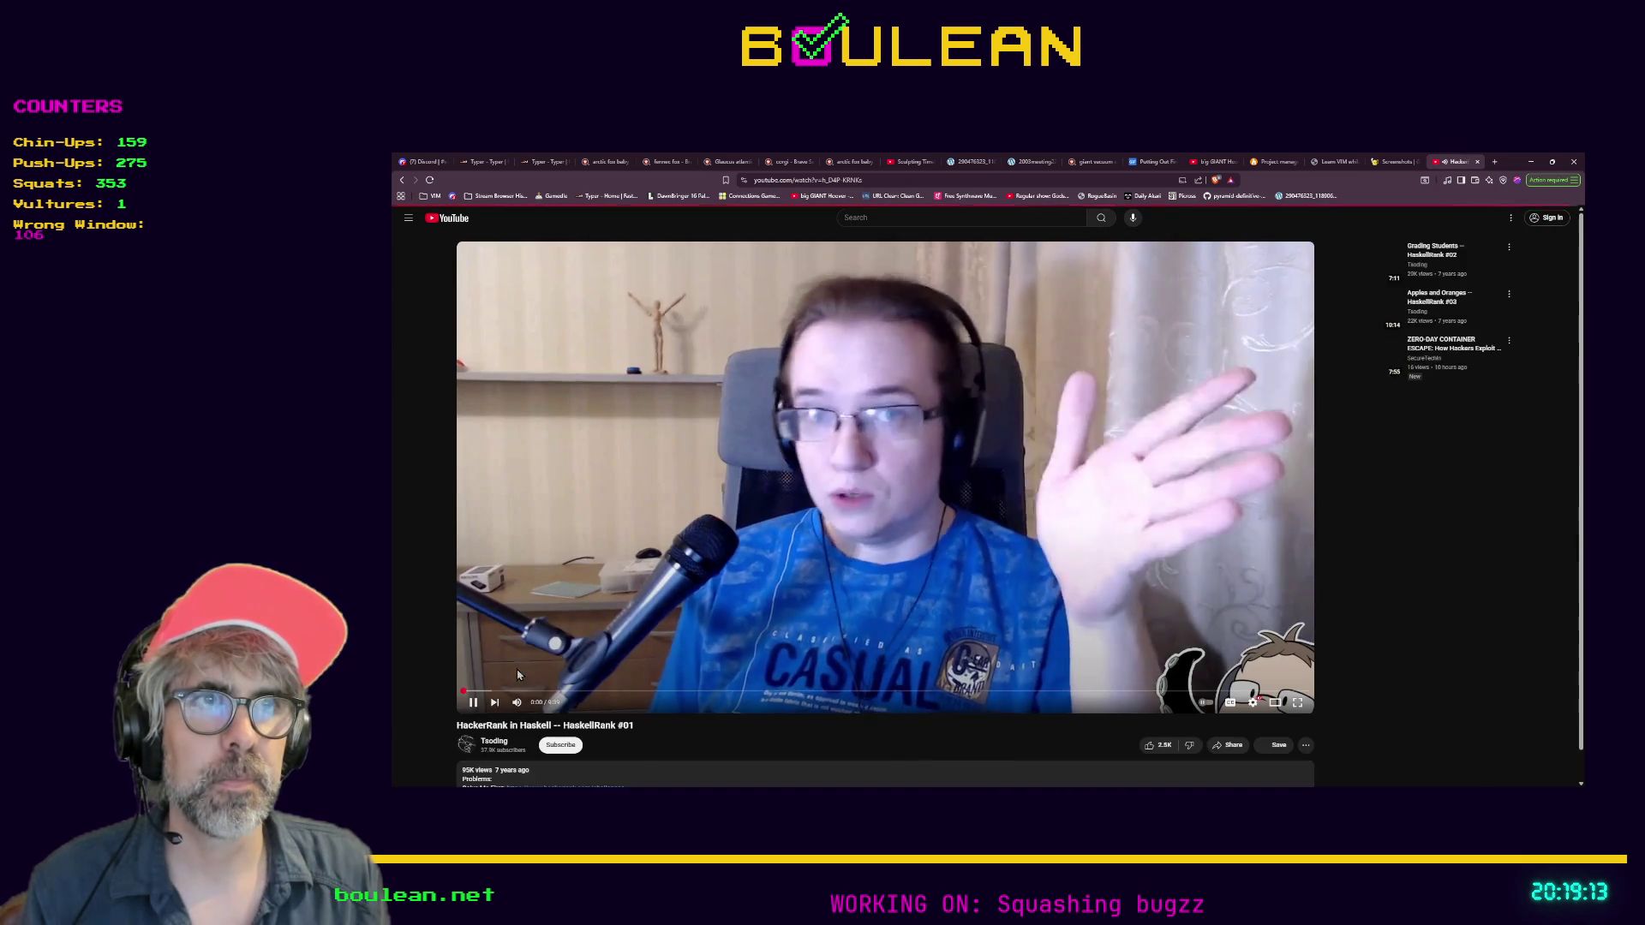
click(516, 703)
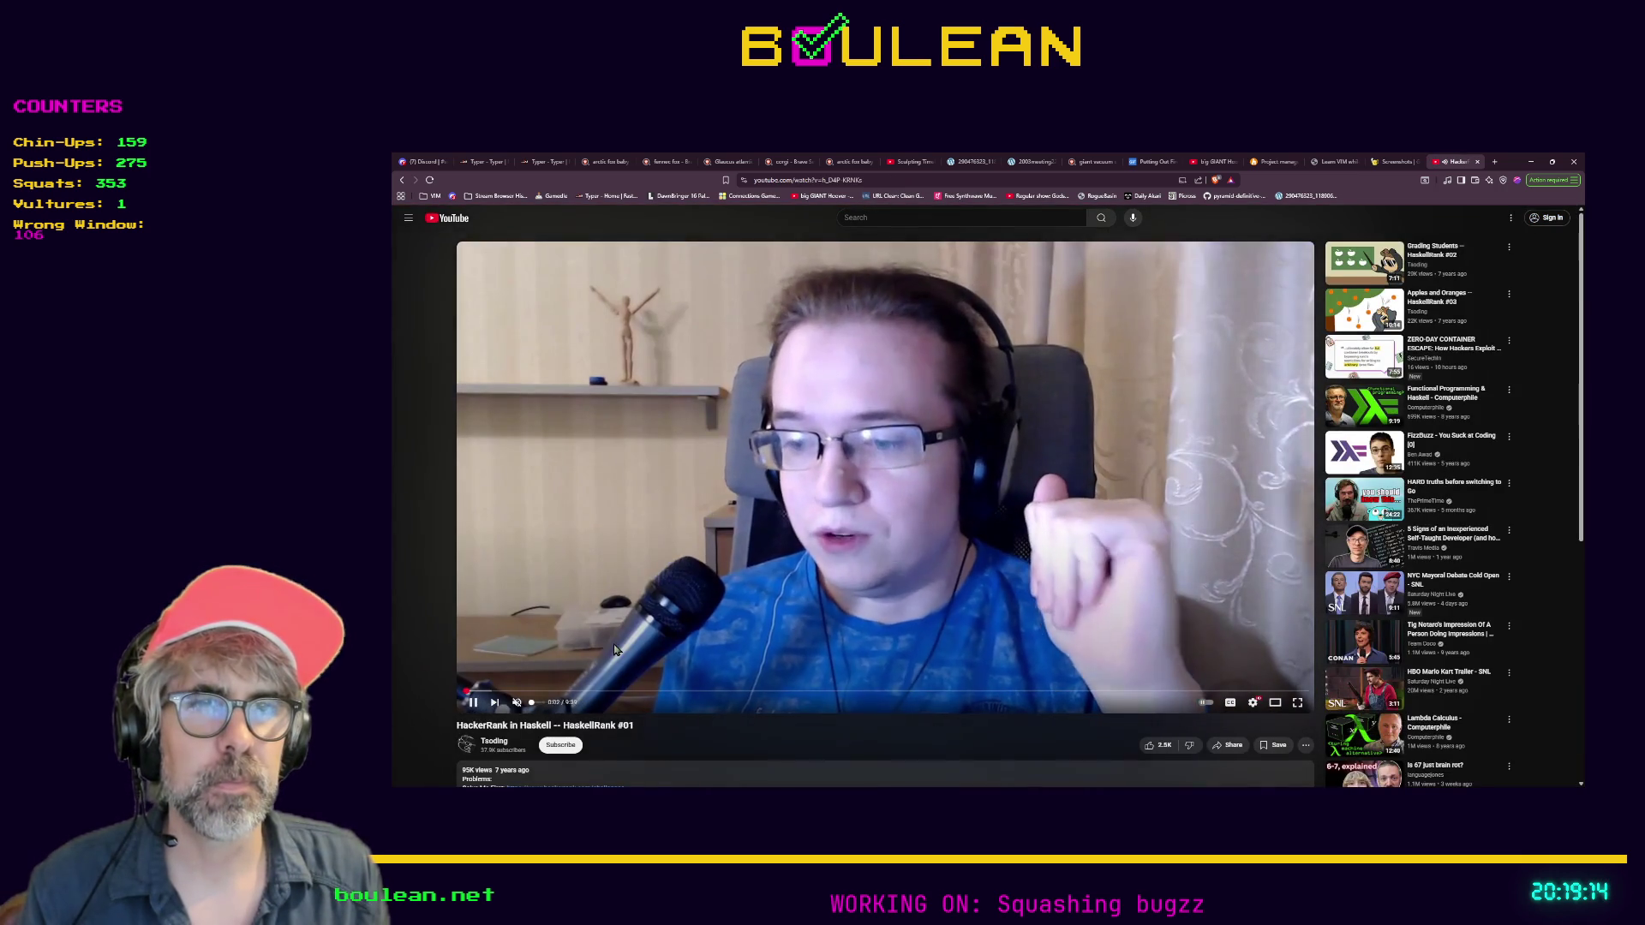
scroll(516, 702, down, 1)
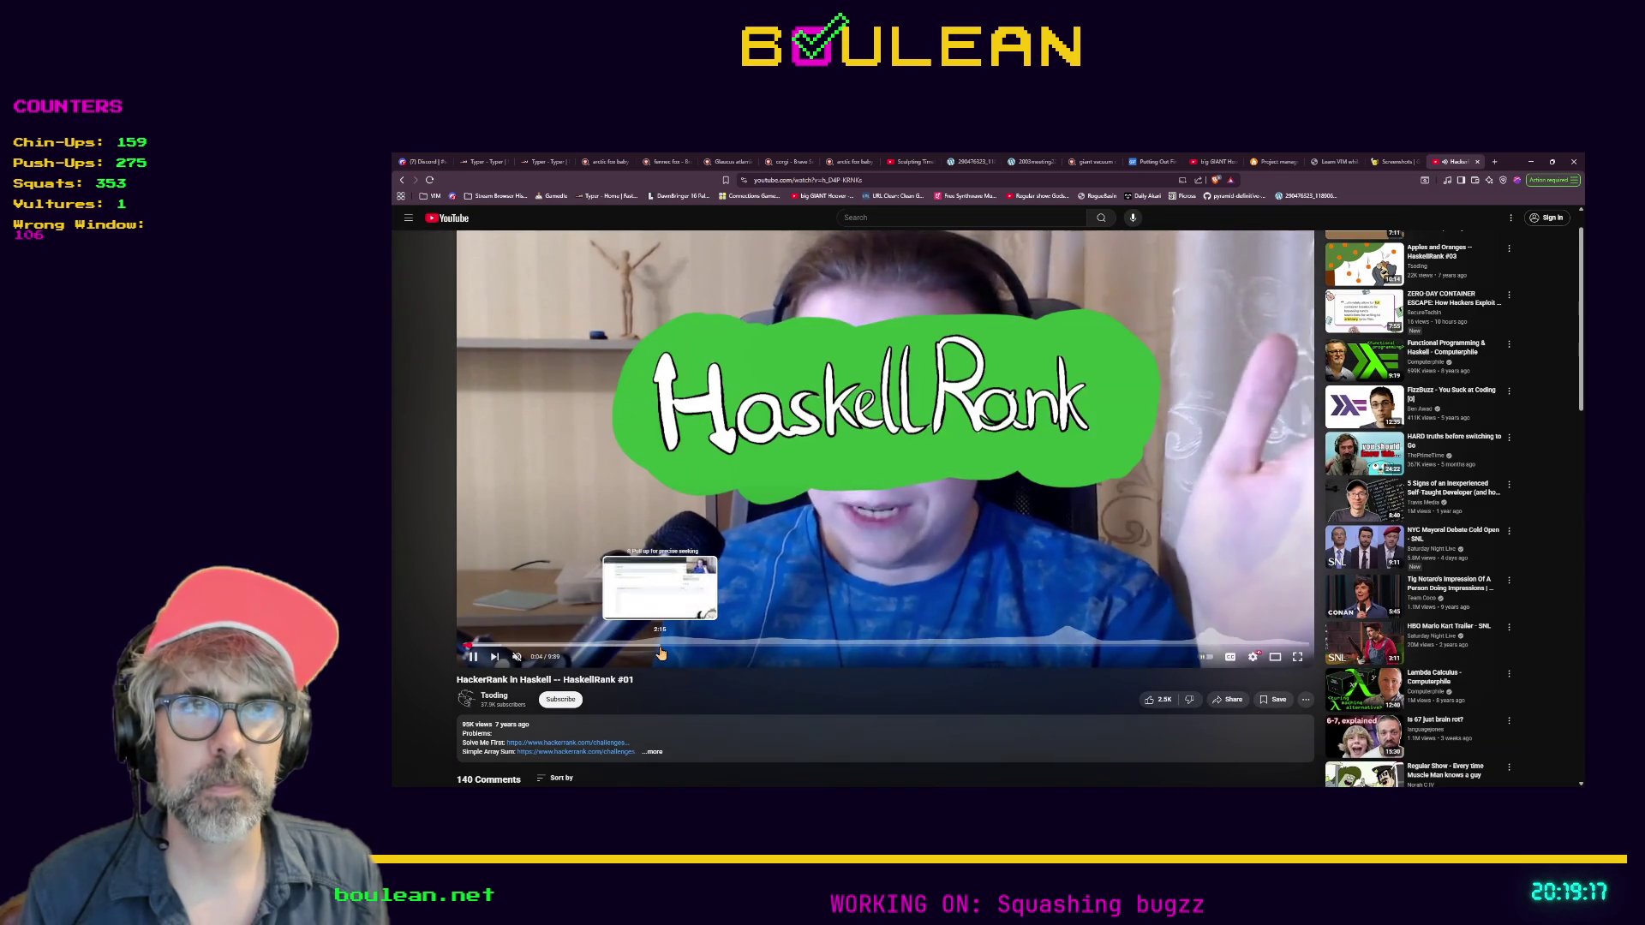
click(659, 654)
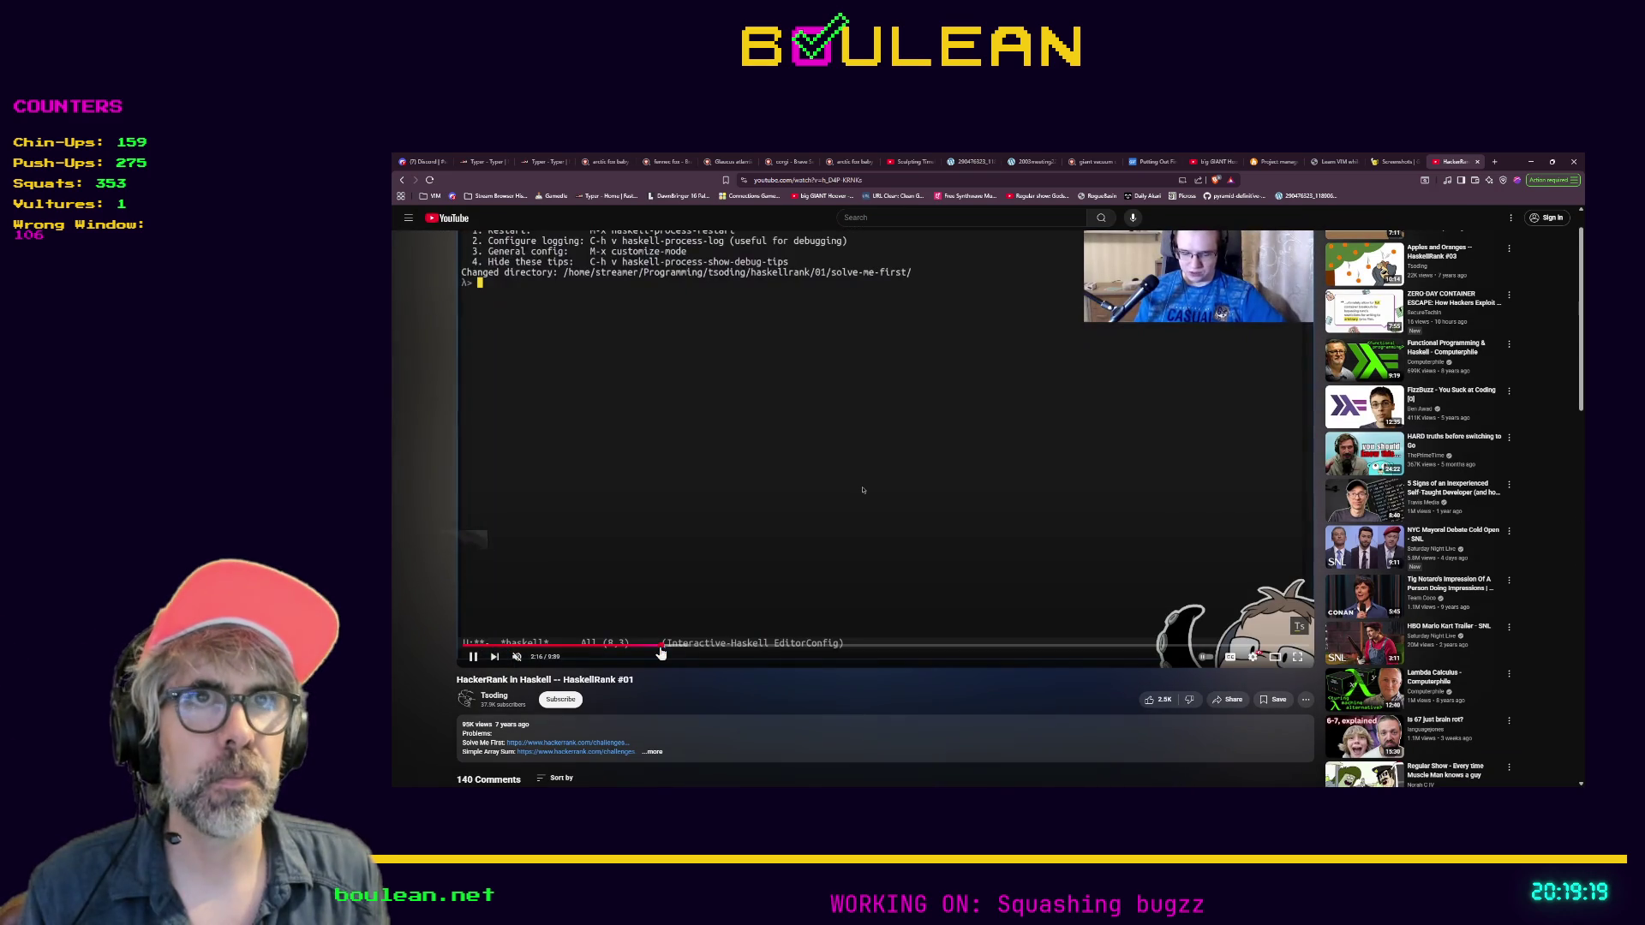
scroll(547, 553, up, 1)
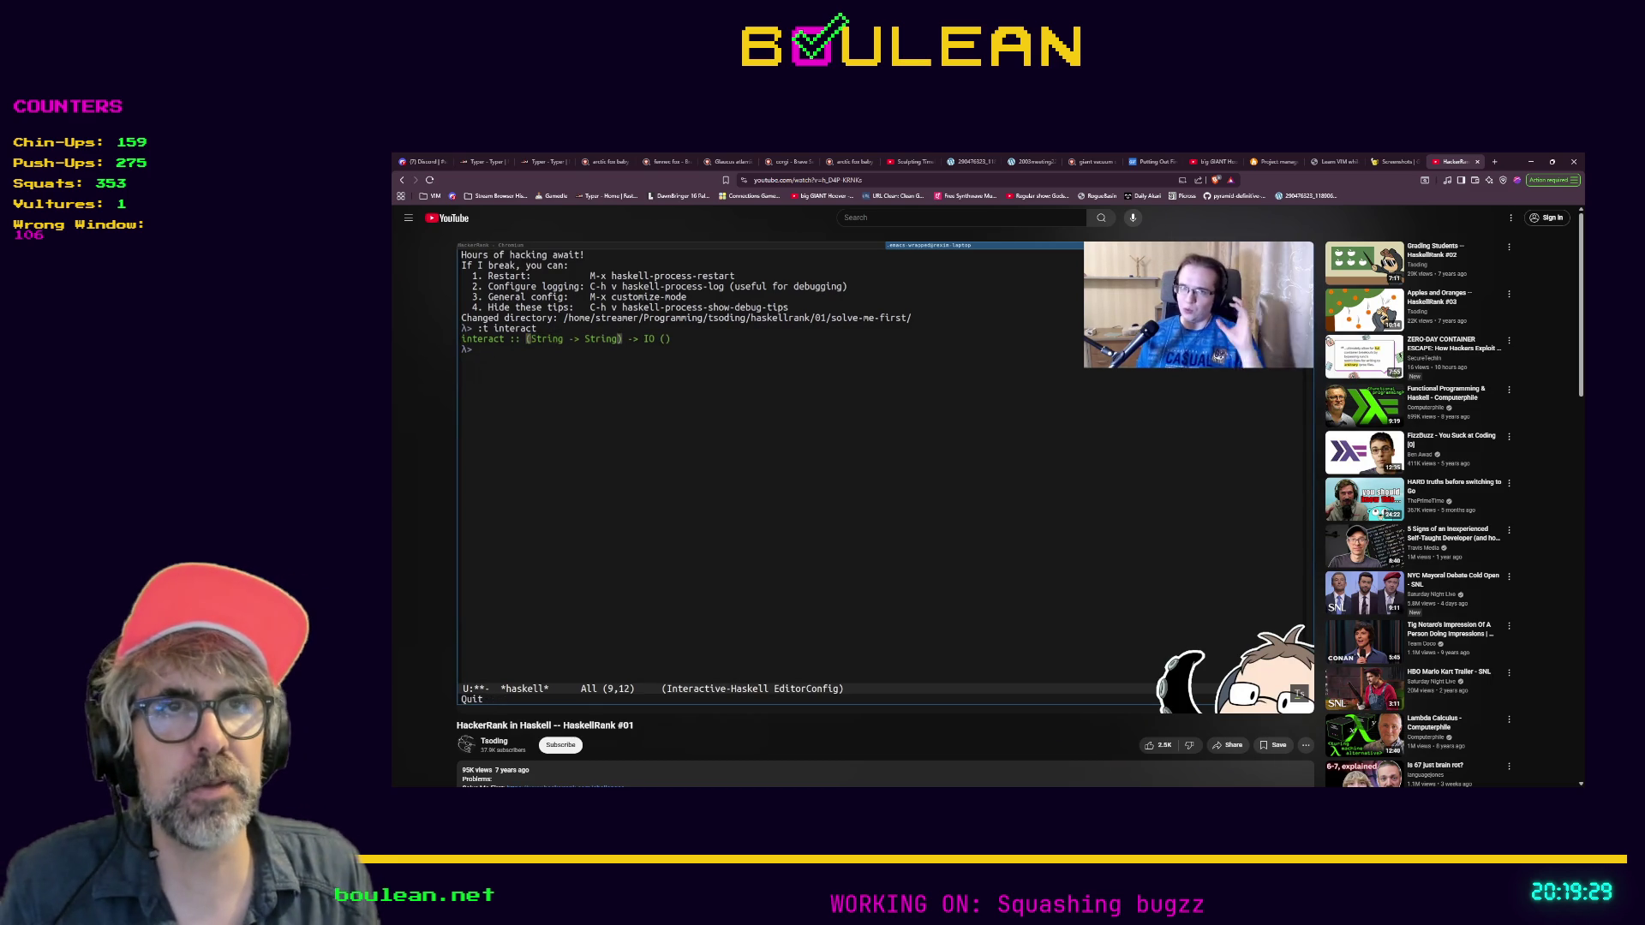
mouse_move(576, 548)
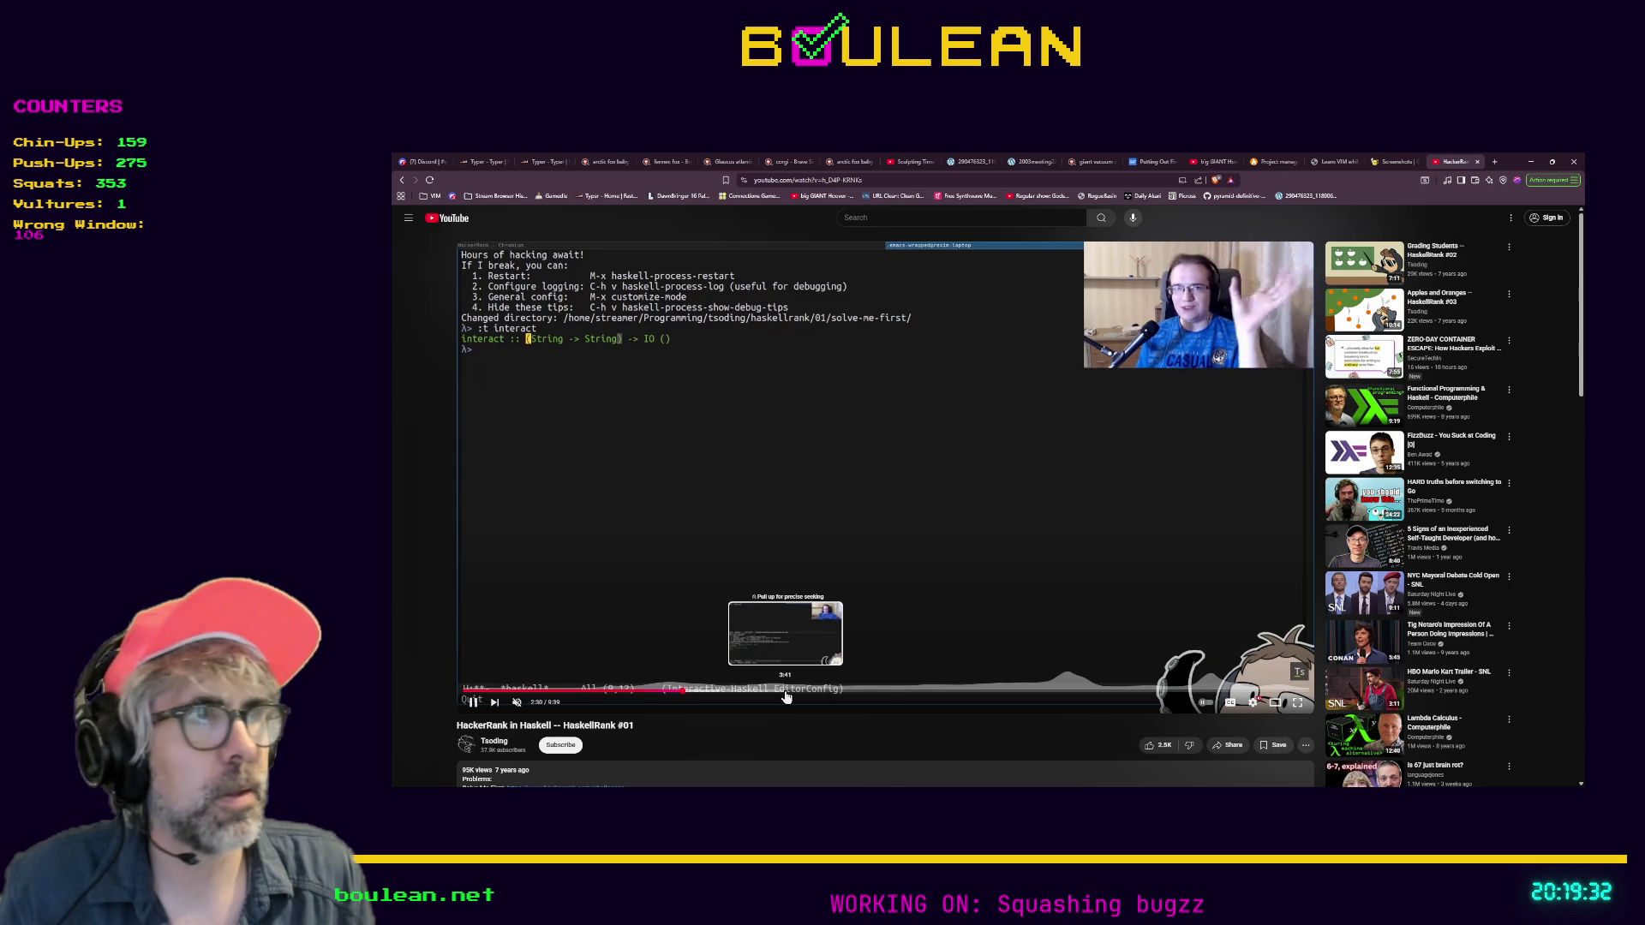
scroll(643, 514, down, 1)
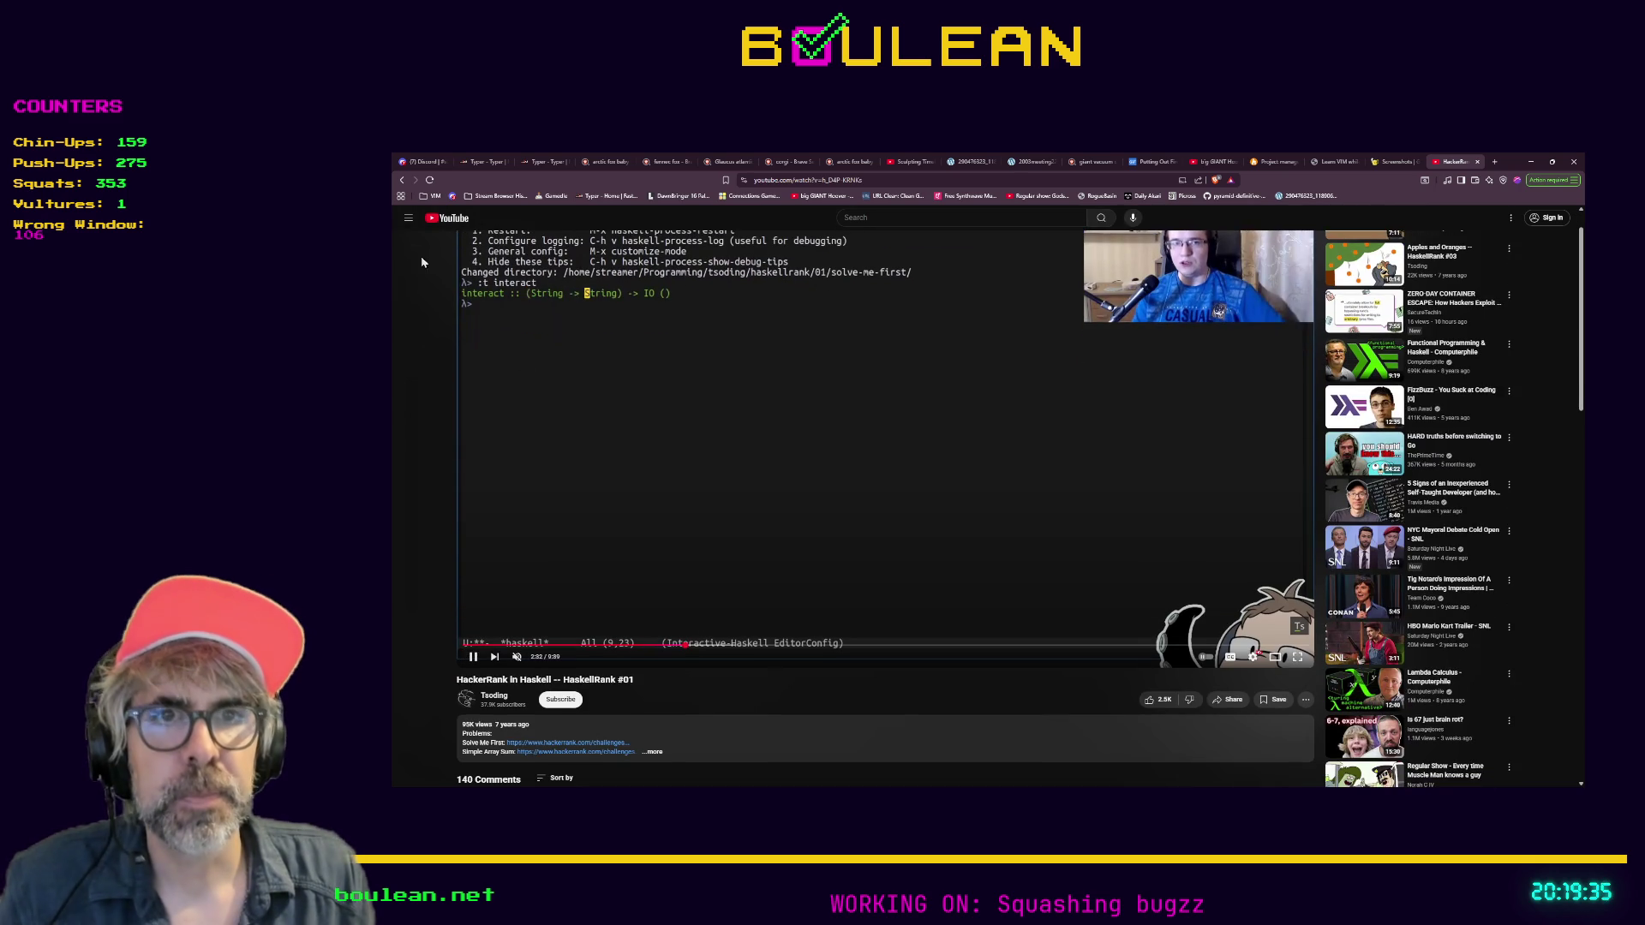
Return to the Tsoding channel and open the '[Part 1] Tic-tac-toe Game in C with SDL' video
click(402, 180)
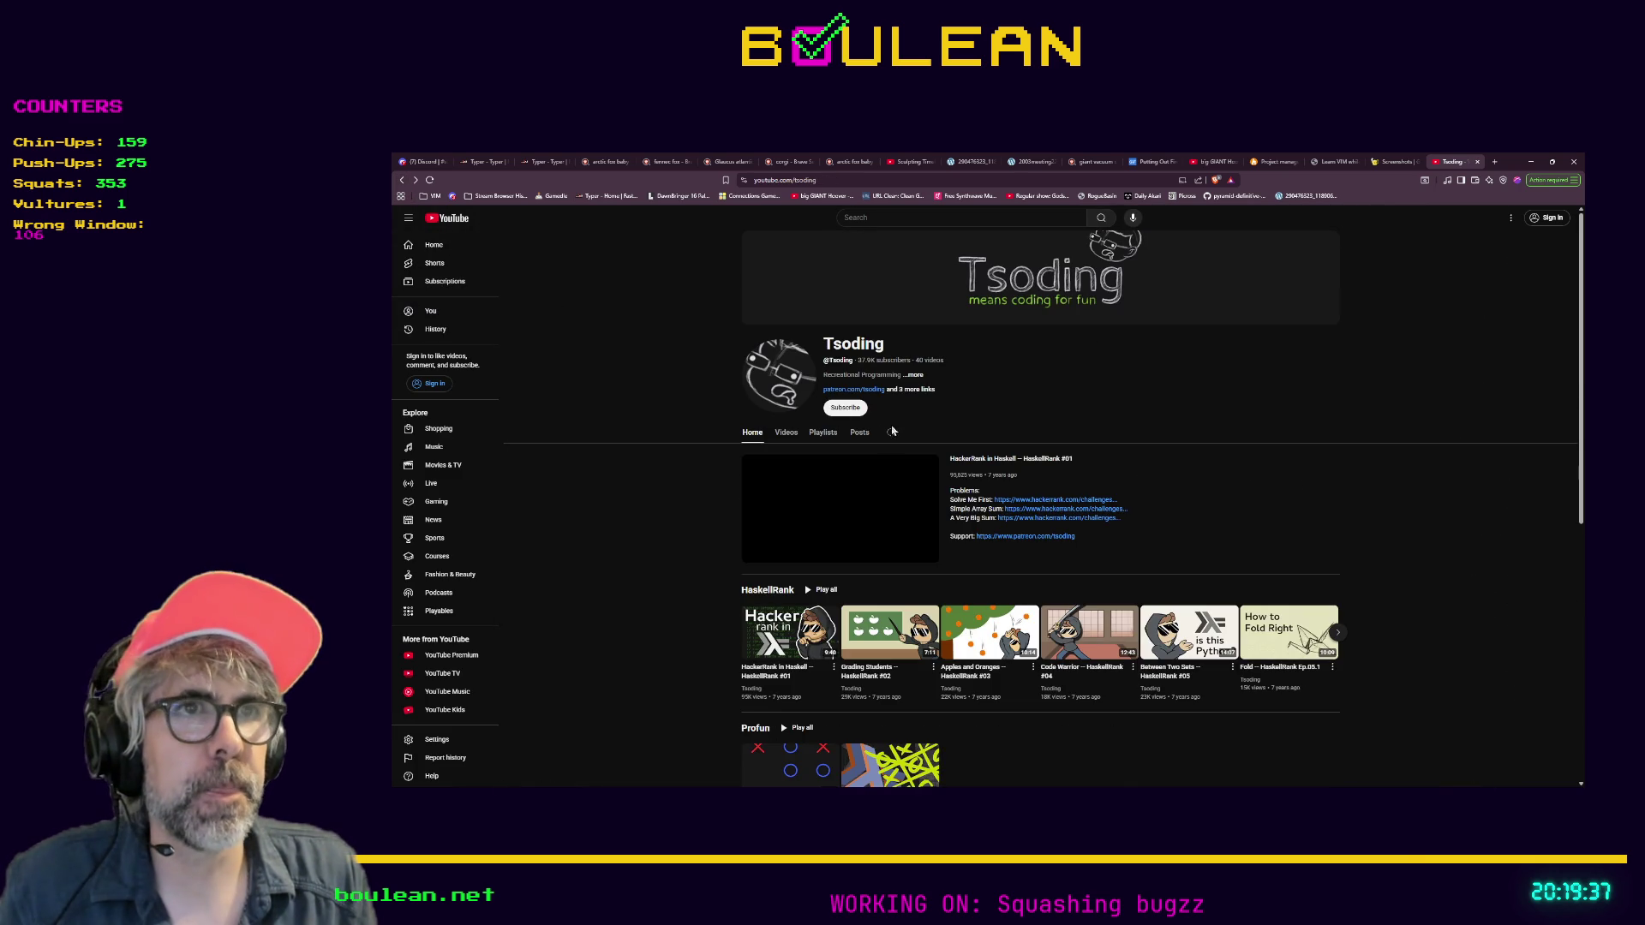
scroll(667, 506, down, 2)
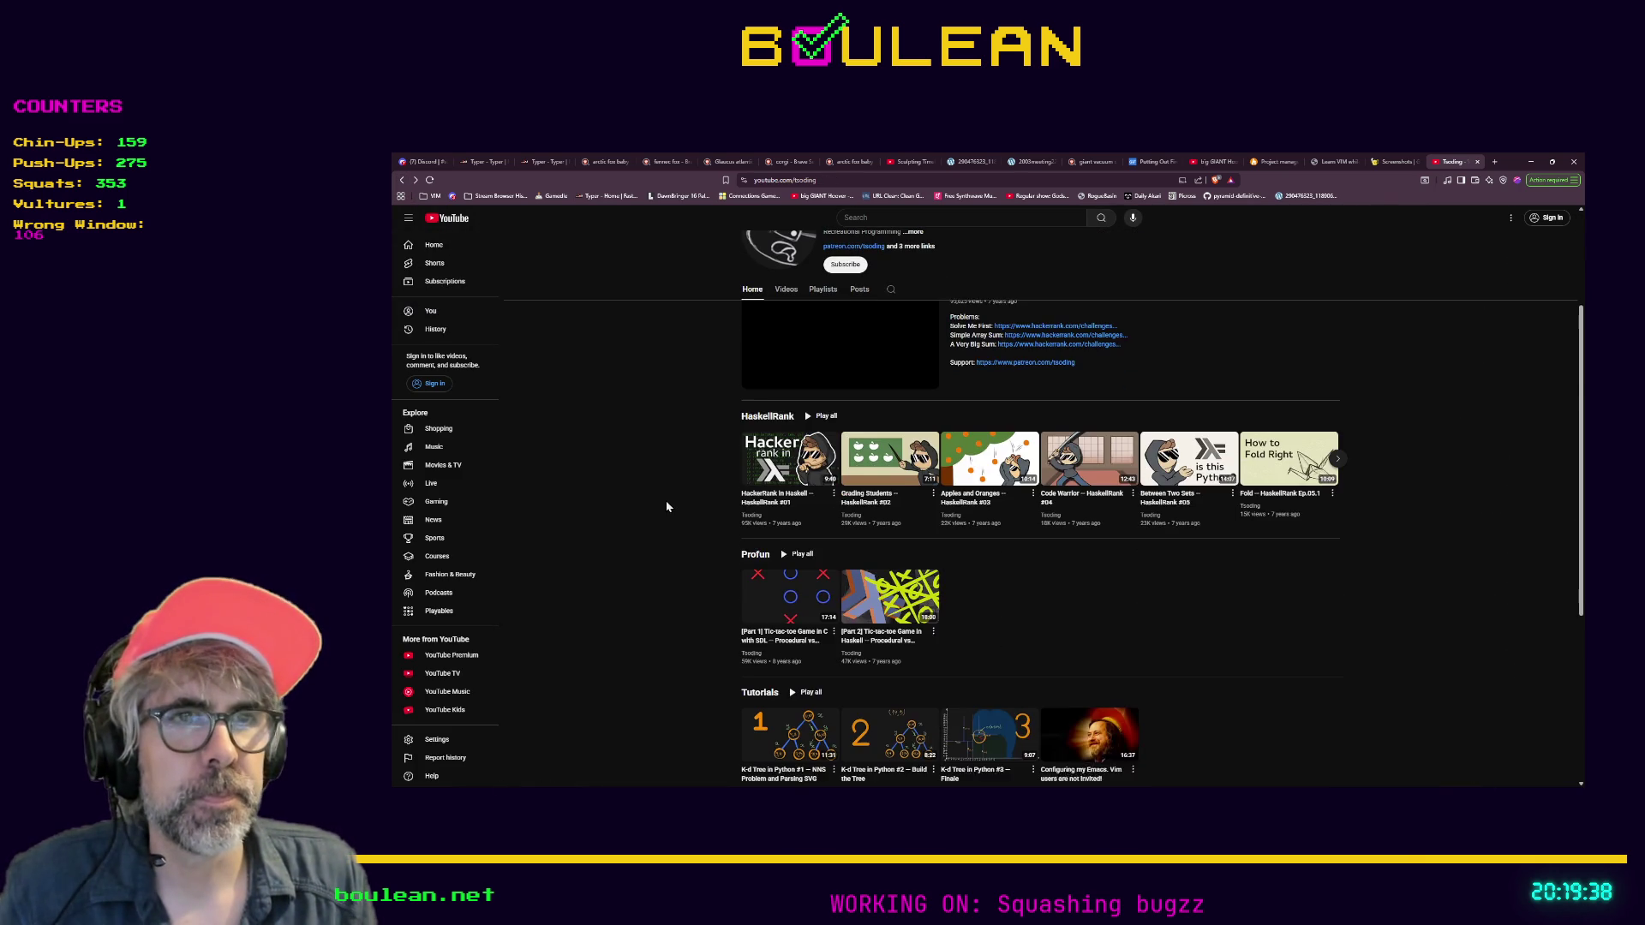
mouse_move(789, 600)
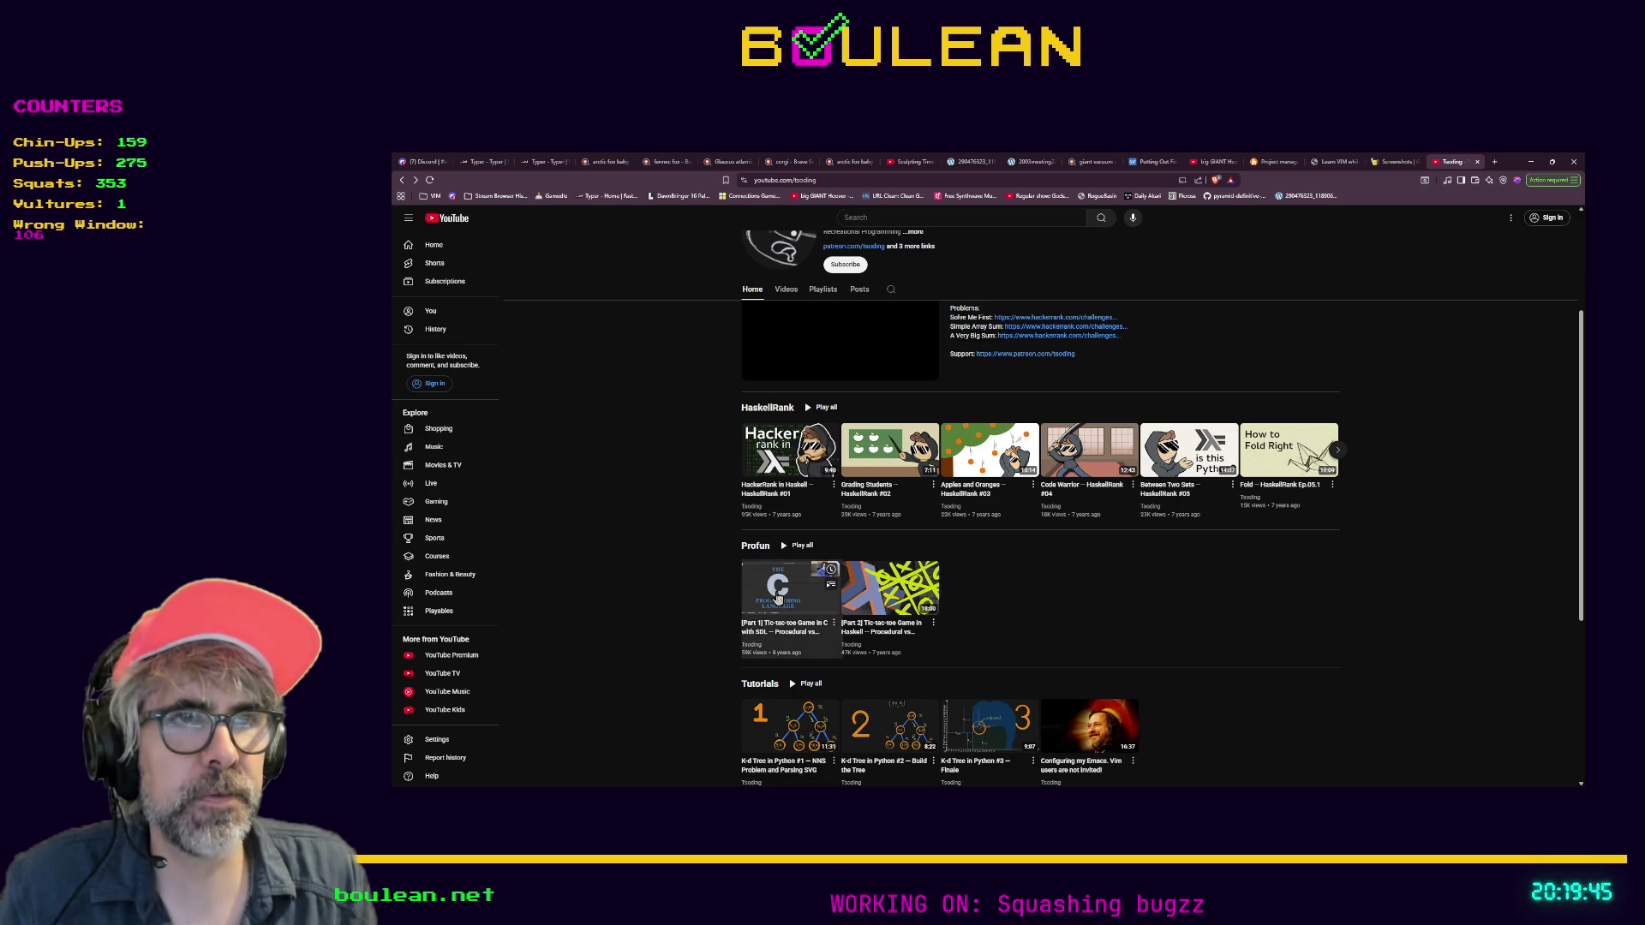
click(778, 597)
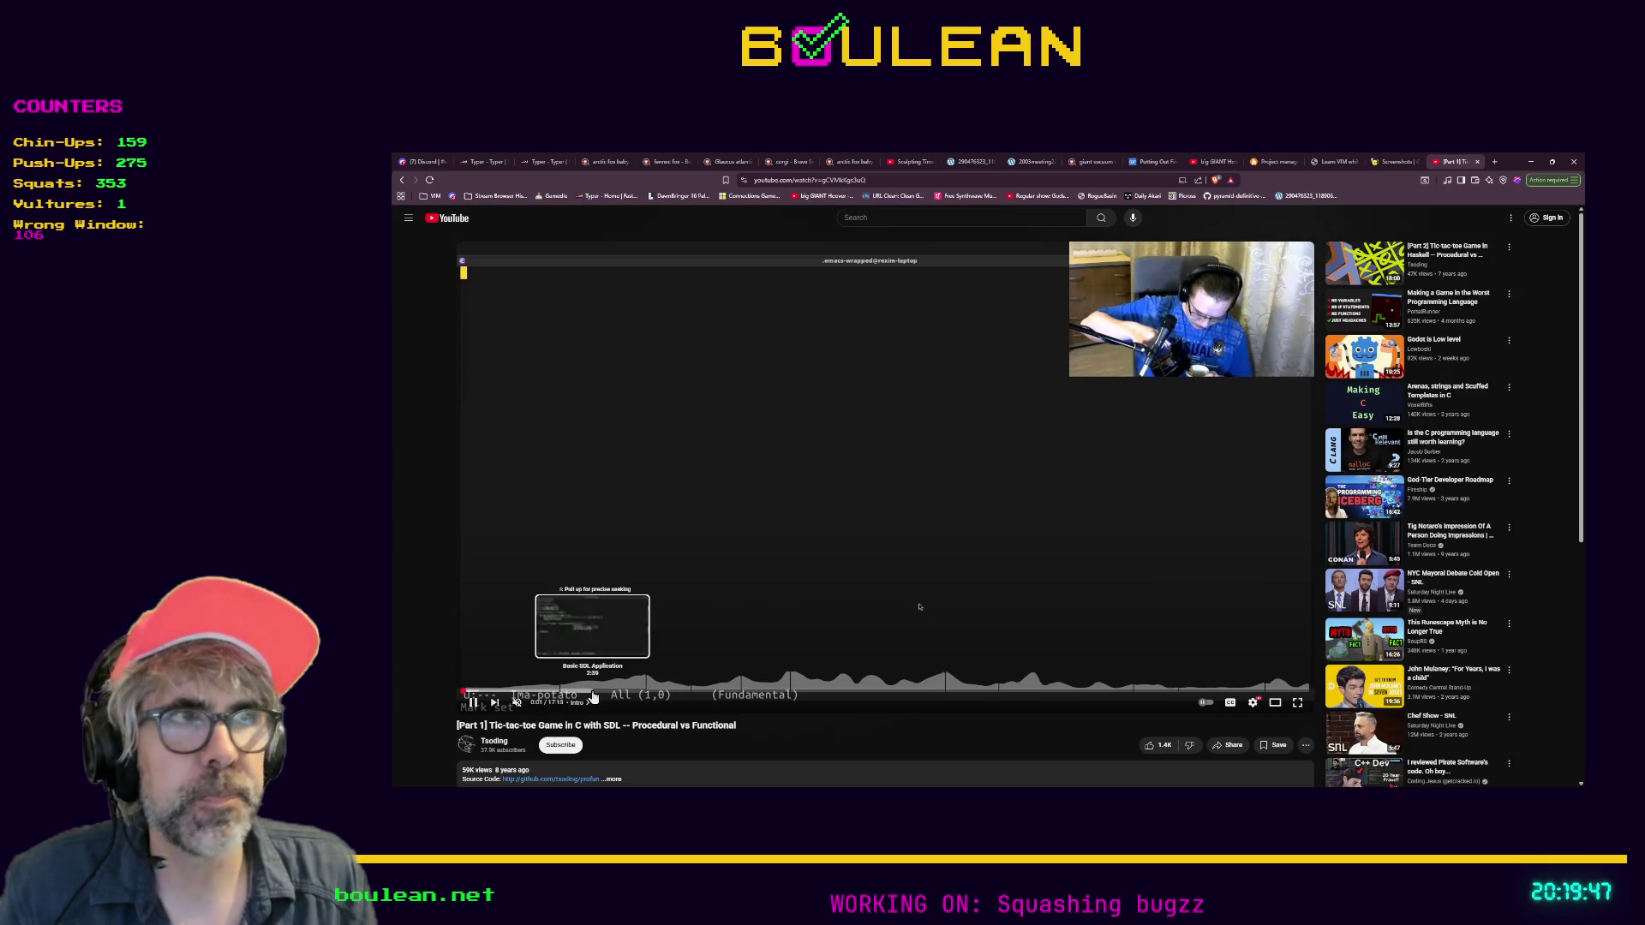
Skip the tic-tac-toe video ahead to about 2:40, where the SDL event loop appears in main.c
click(593, 691)
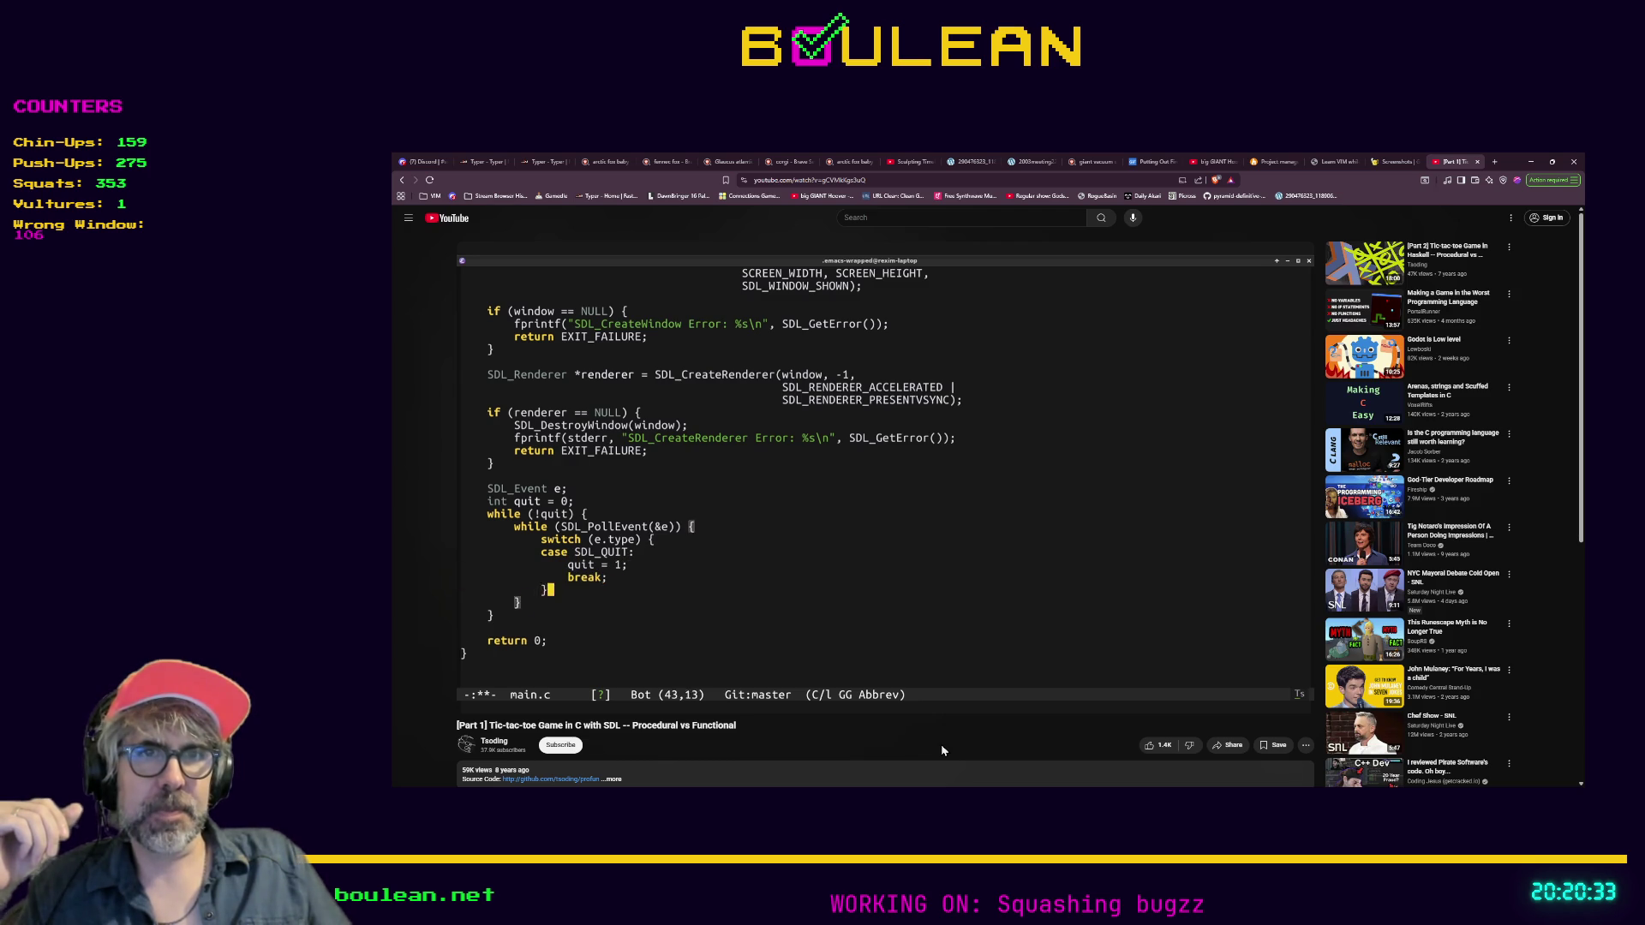
click(883, 180)
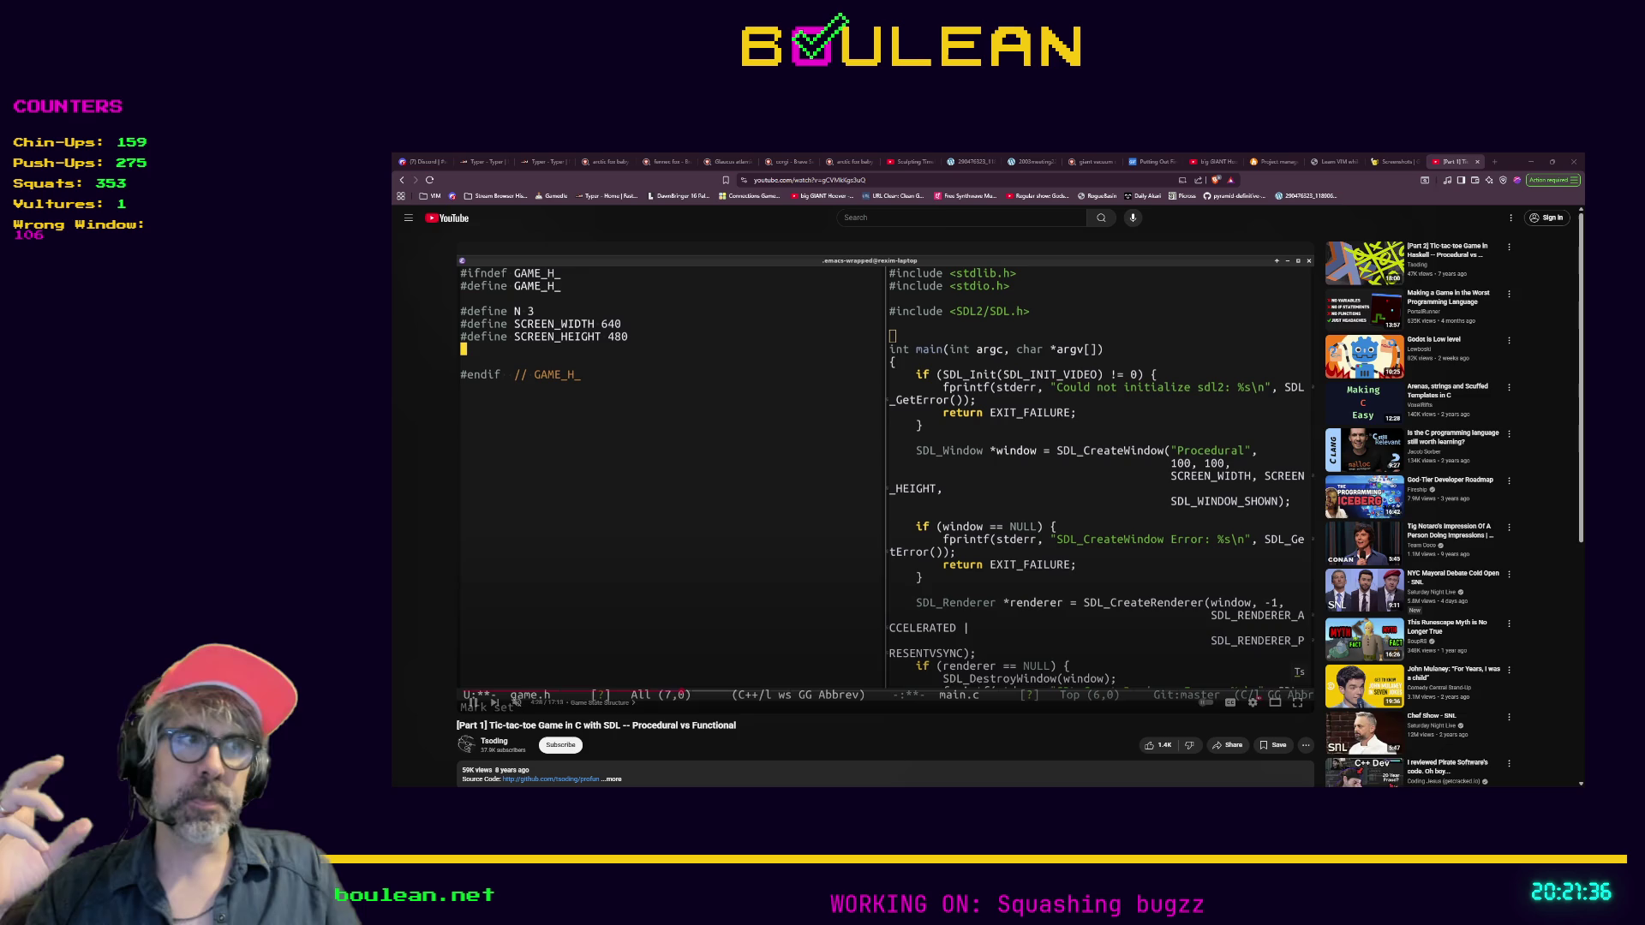
Switch the tic-tac-toe video player to full screen
mouse_move(1297, 703)
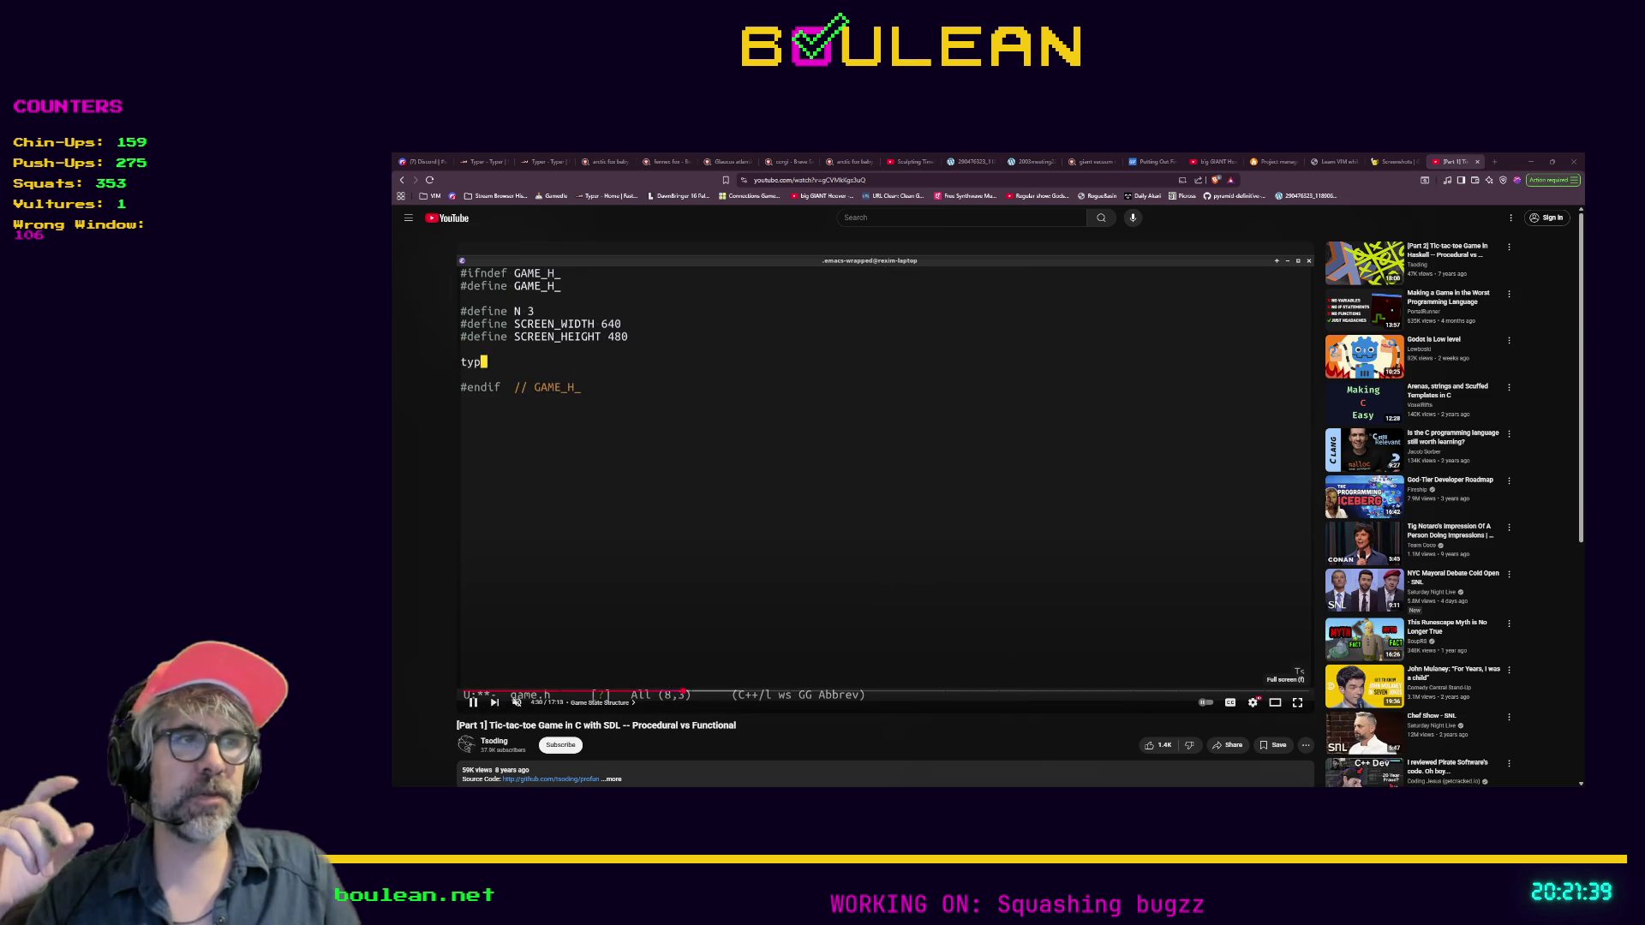
click(1297, 703)
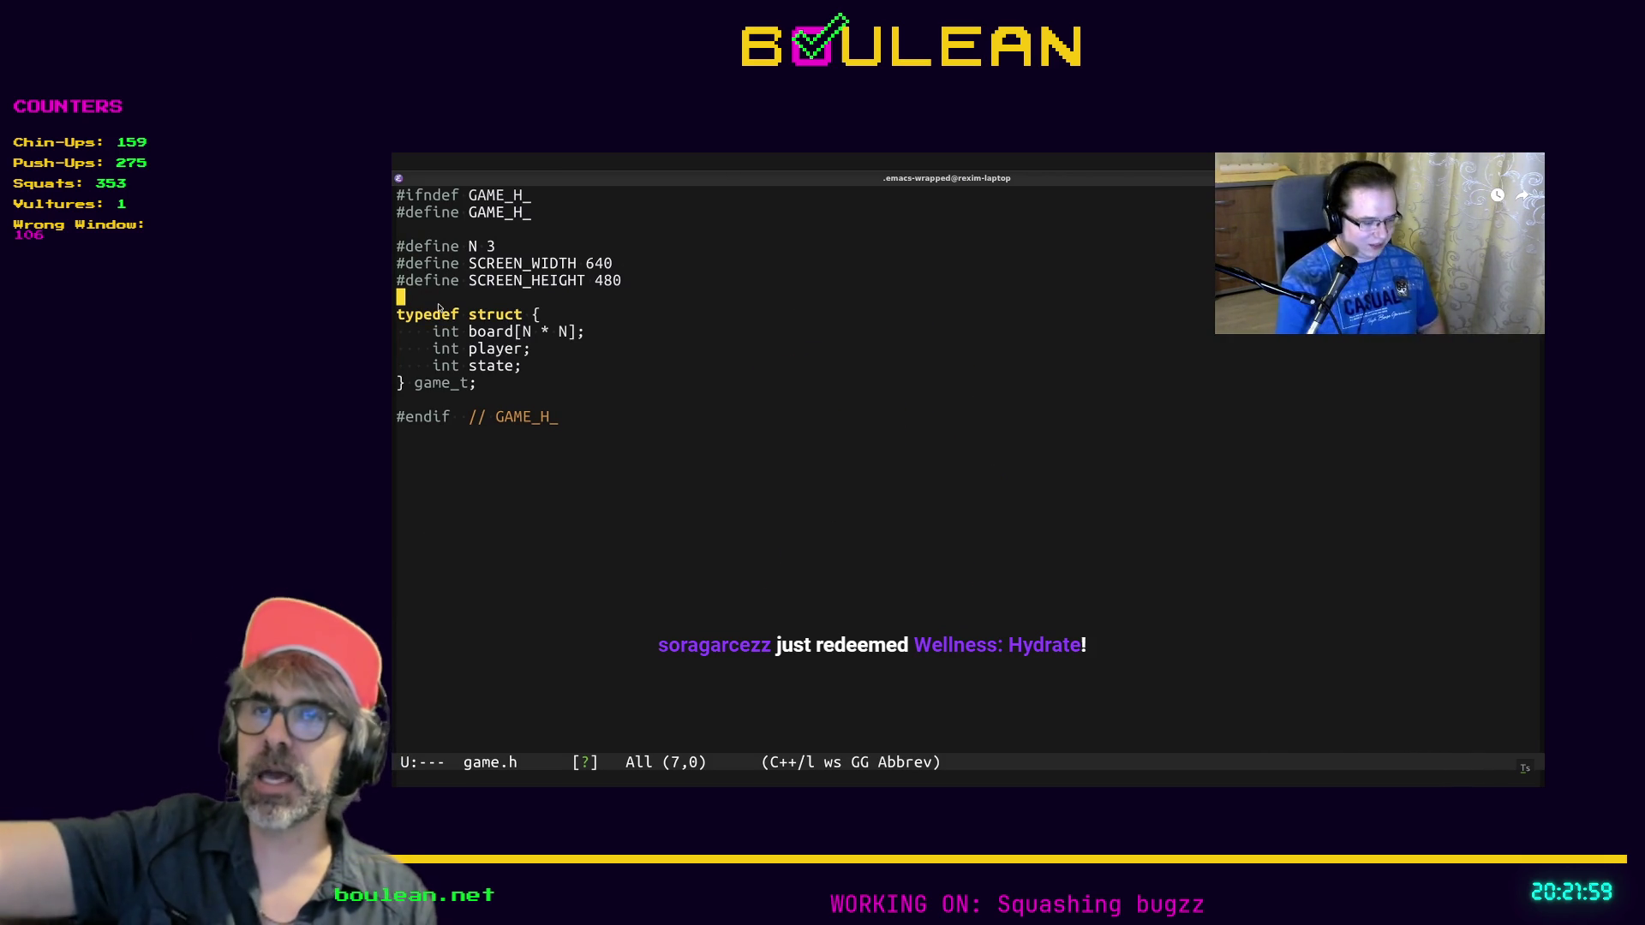
Watch game.h gain RUNNING_STATE 0, PLAYER_X_WON_STATE 1, PLAYER_O_WON_STATE 2, TIE_STATE 3 and QUIT_STATE defines
key(Return)
key(Return)
key(Up)
text(#define RUNNING_STATE 0)
key(Return)
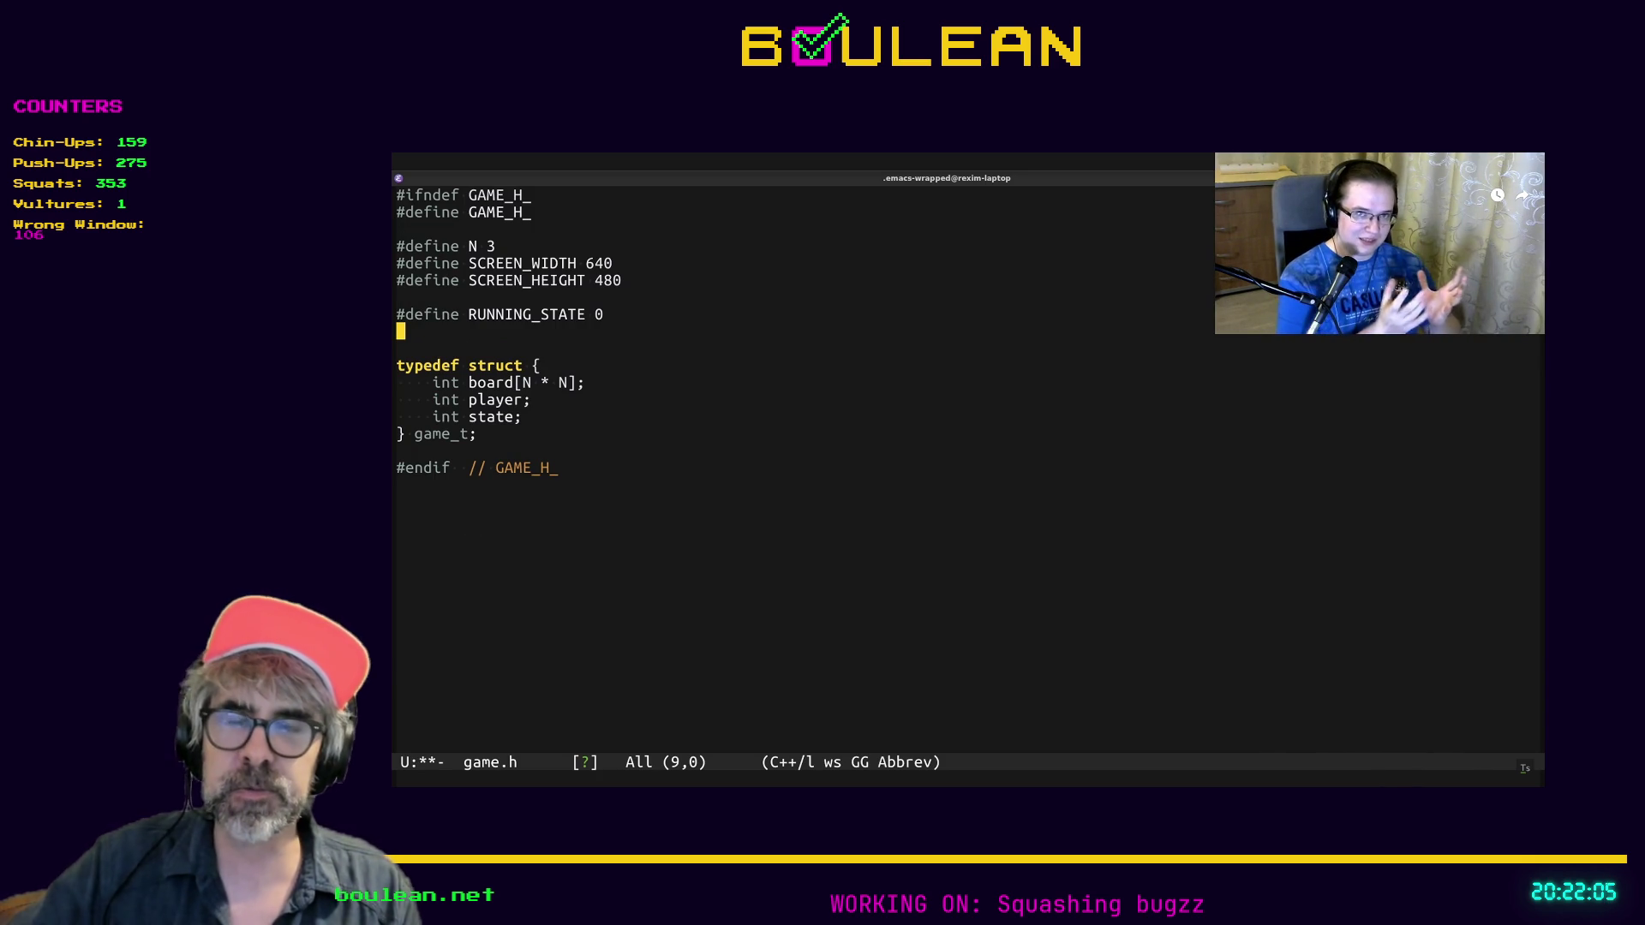
text(#define )
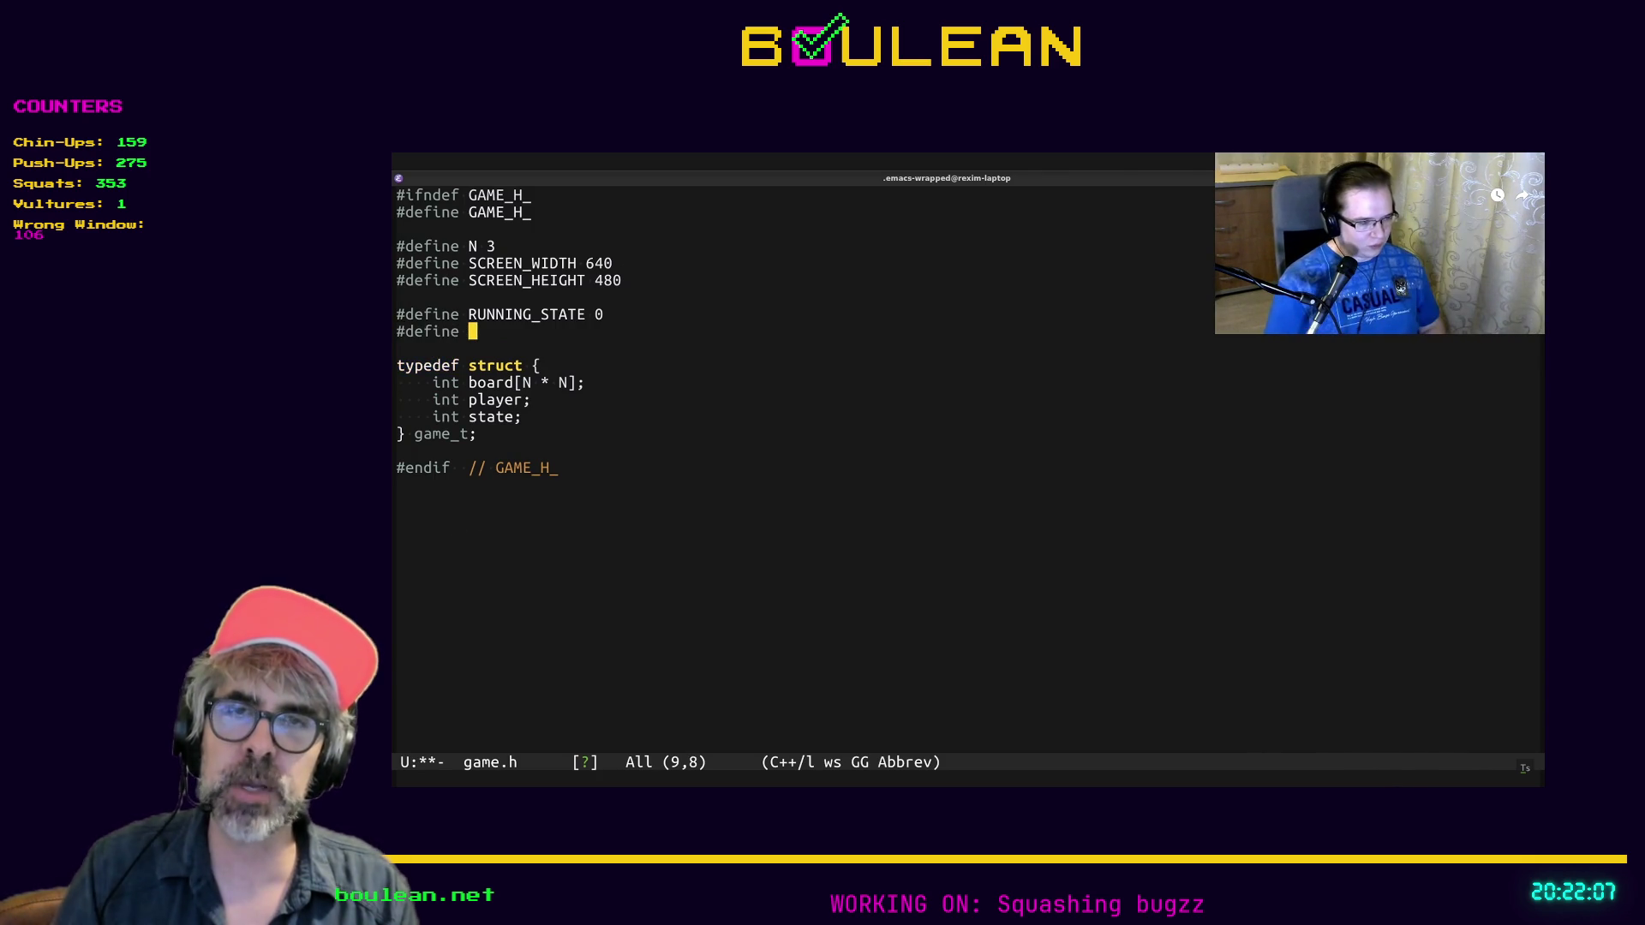
text(PLAYER_X_WO)
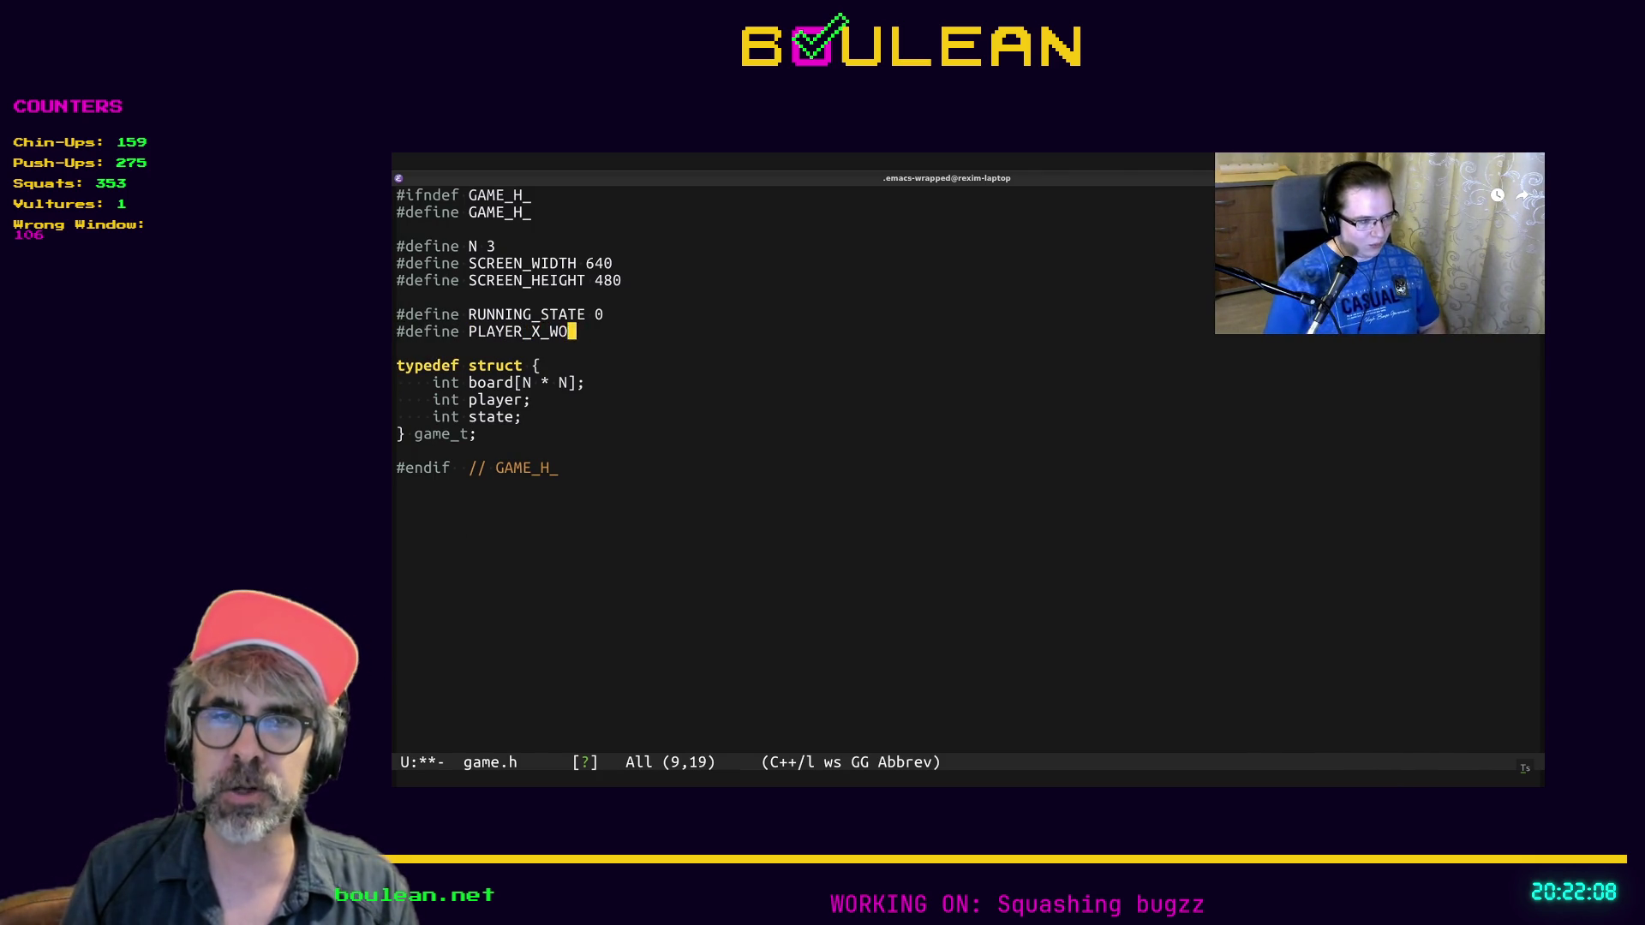
text(N_STATE 1)
key(Return)
text(#define PLA)
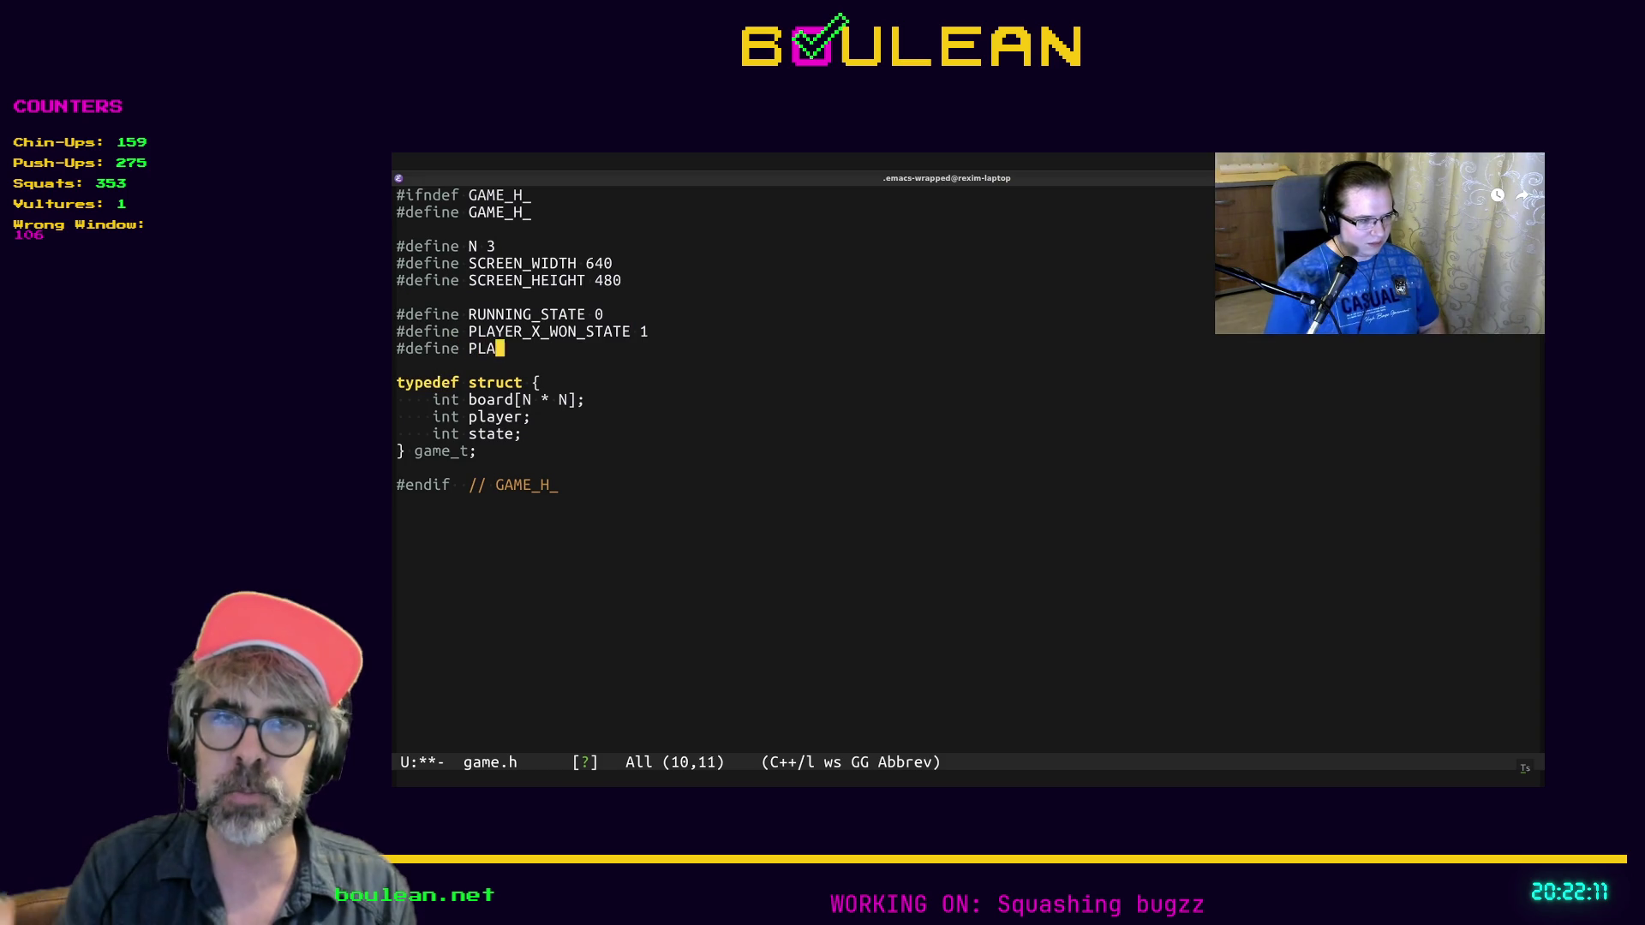
text(YER_O_WON_STATE)
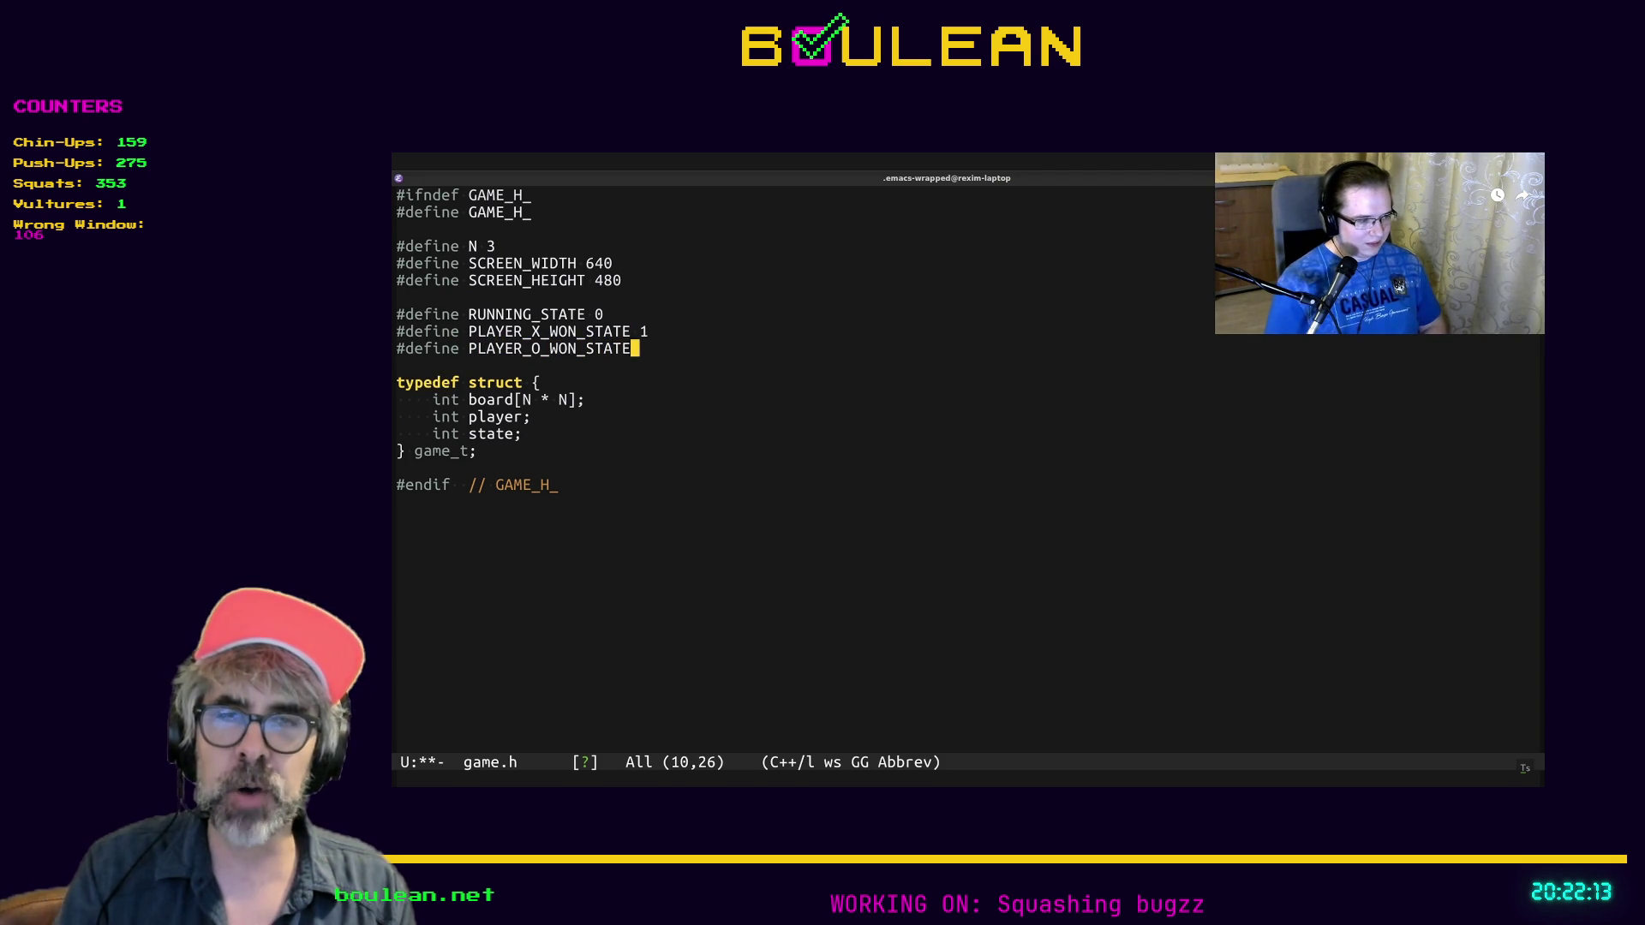
text( 2)
key(Return)
text(#define TIE_S)
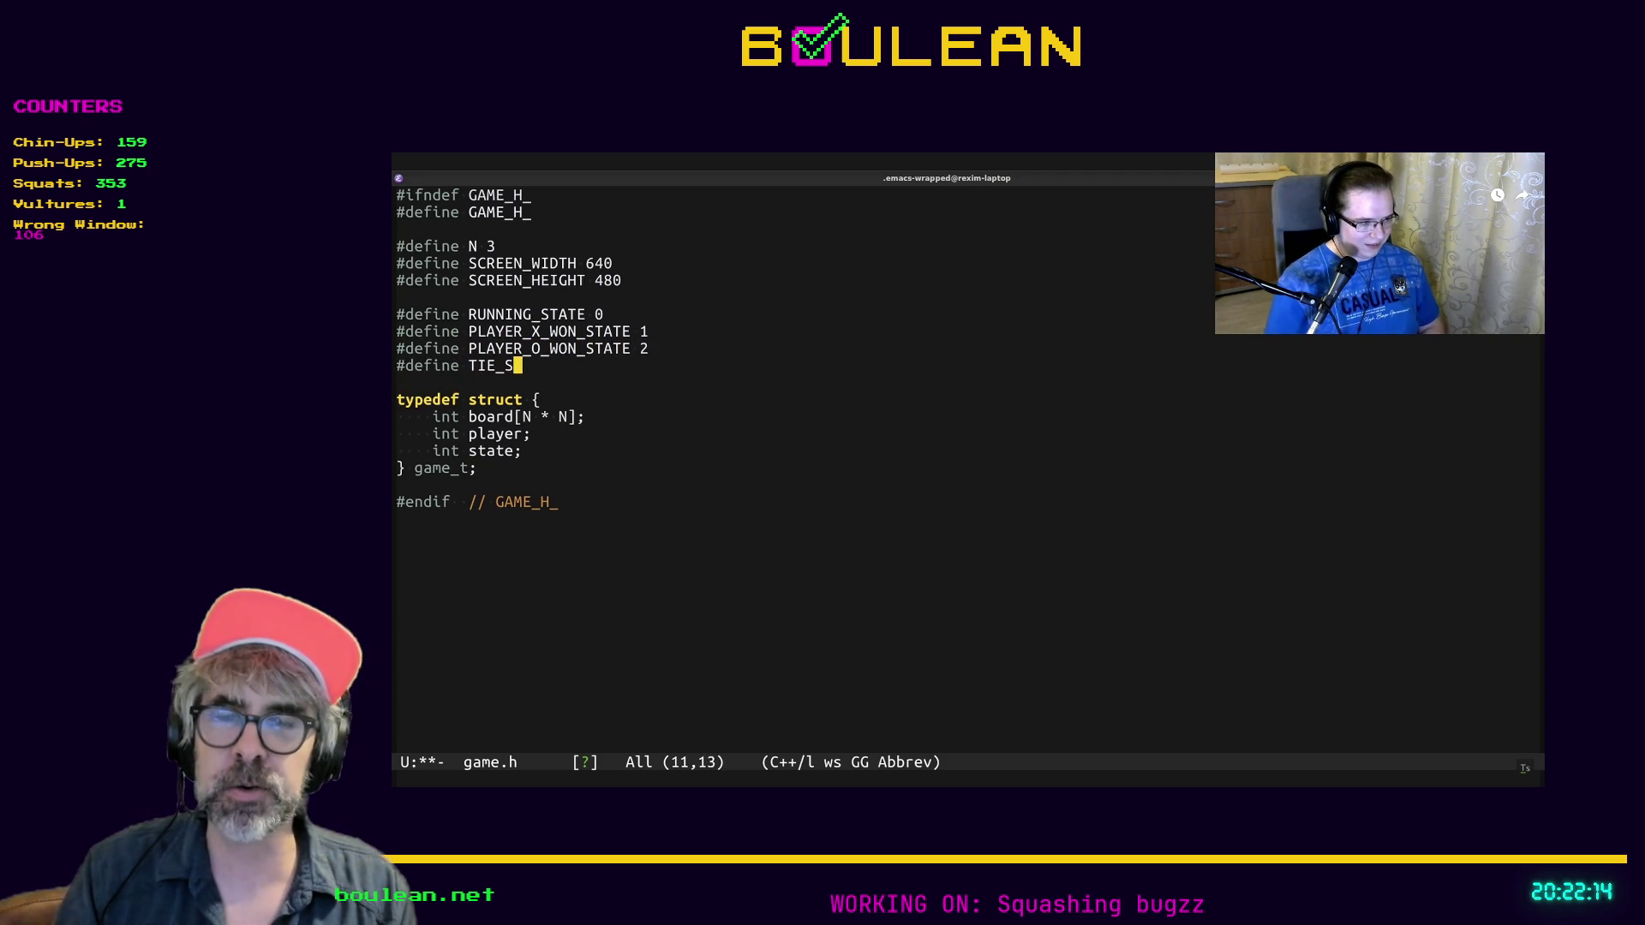
text(TATE 3)
key(Return)
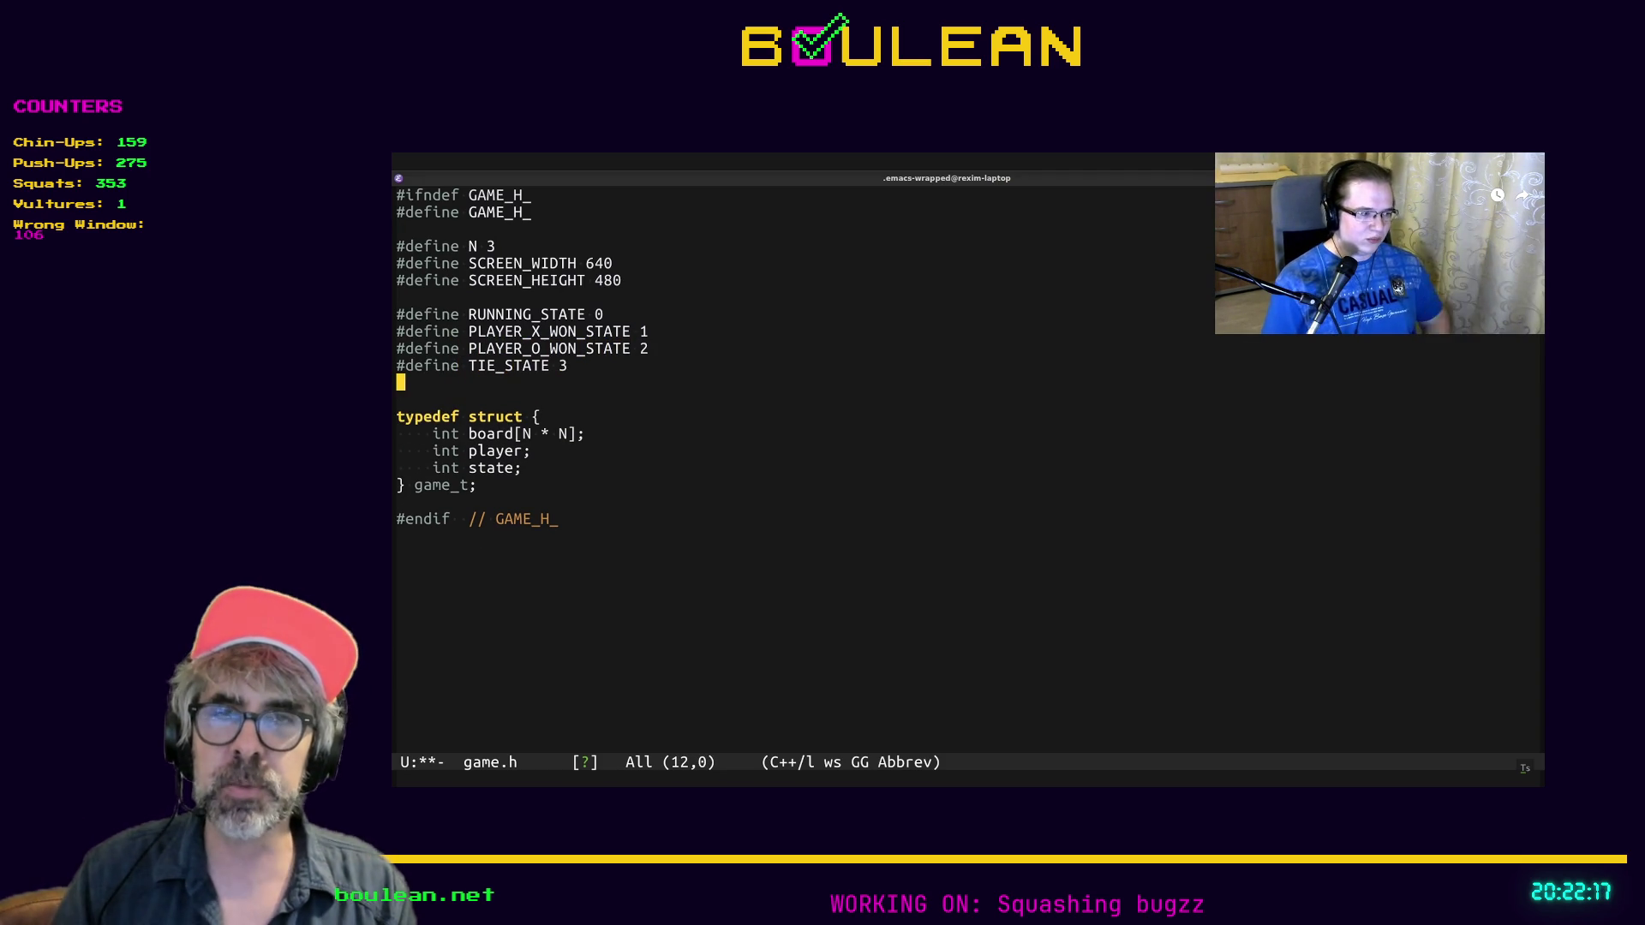
text(#define QU)
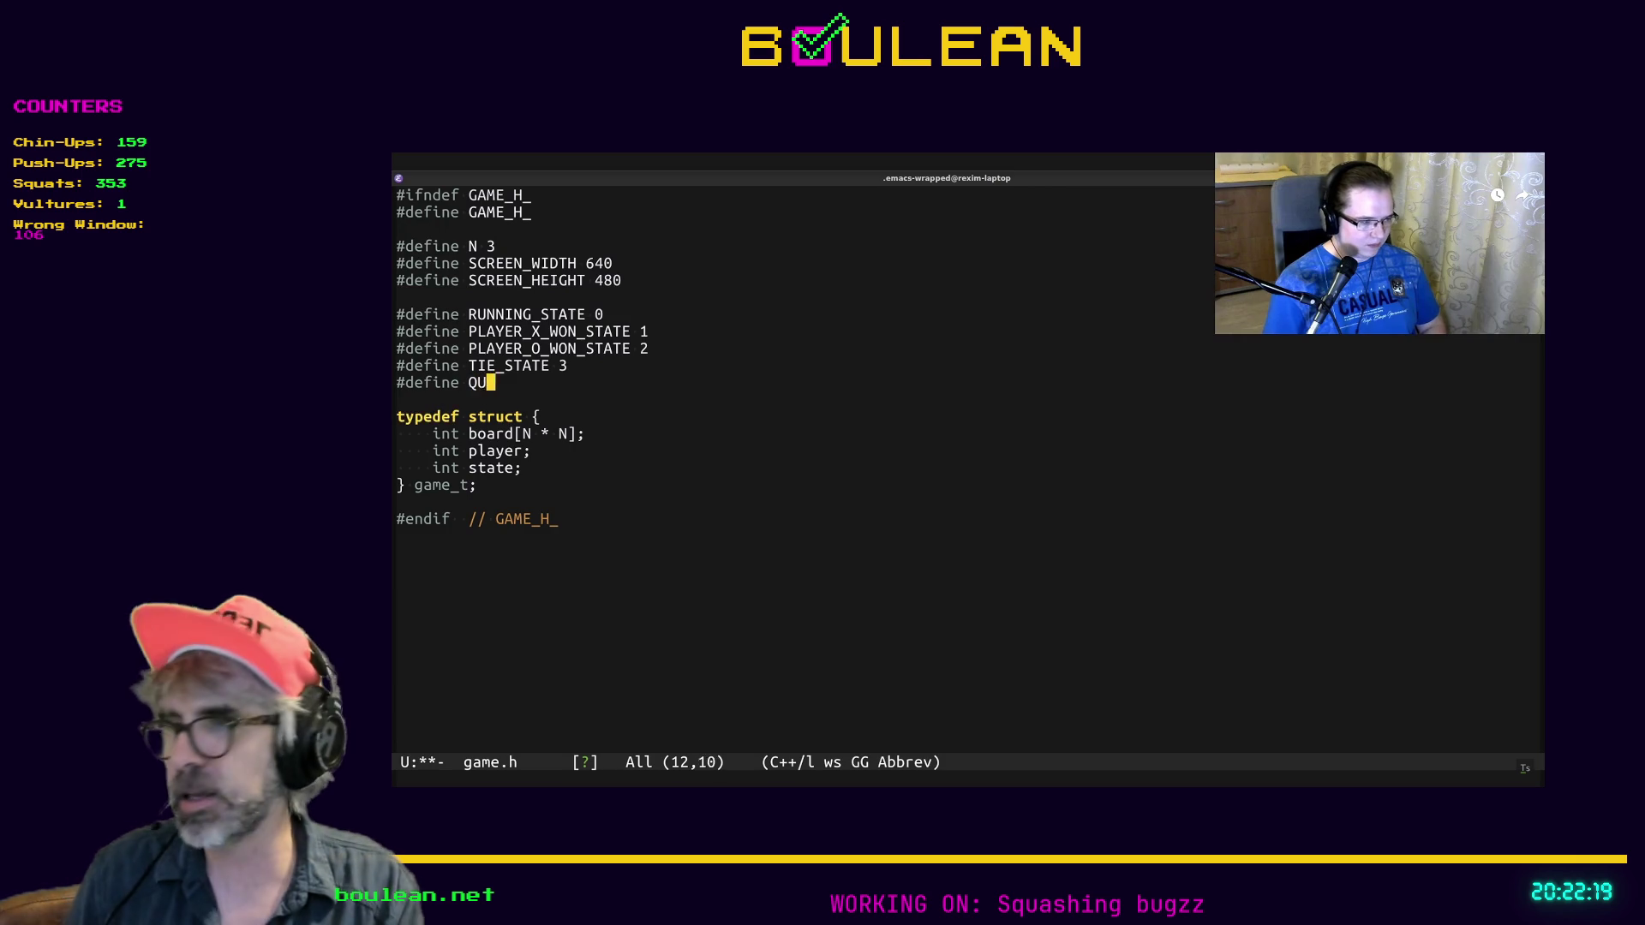
text(IT_STATE)
Follow the save and jump to main.c, where the quit lines are found and copied
key(ctrl+x)
key(ctrl+s)
key(ctrl+x)
key(2)
key(ctrl+x)
key(ctrl+f)
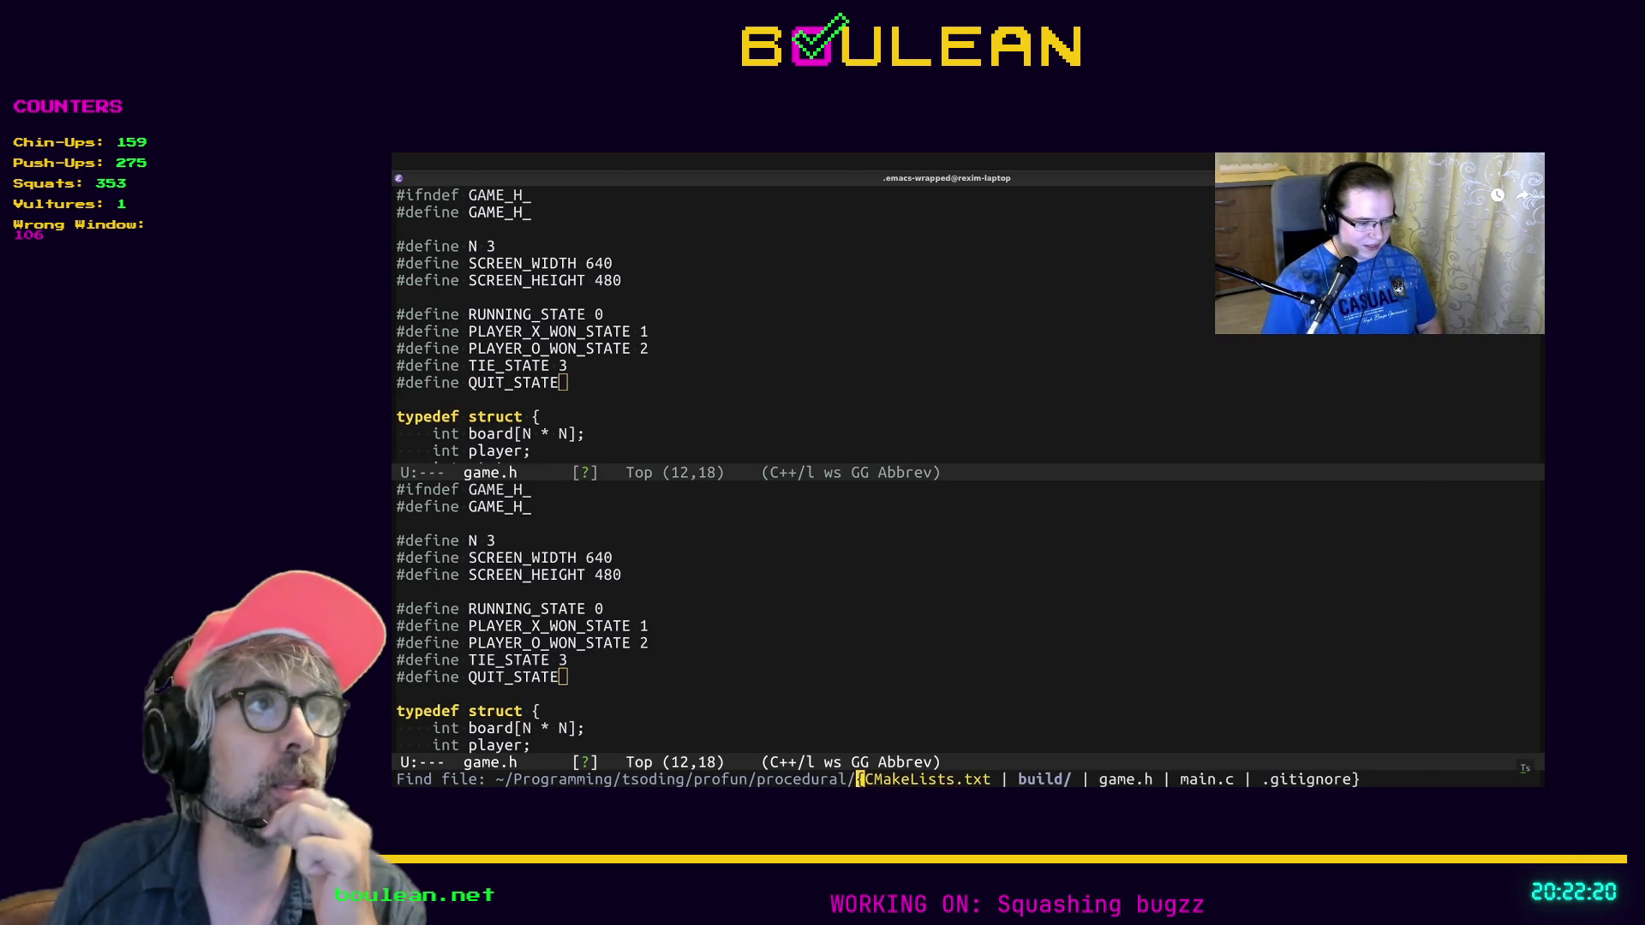
text(main)
key(Return)
key(ctrl+s)
text(quit)
key(Return)
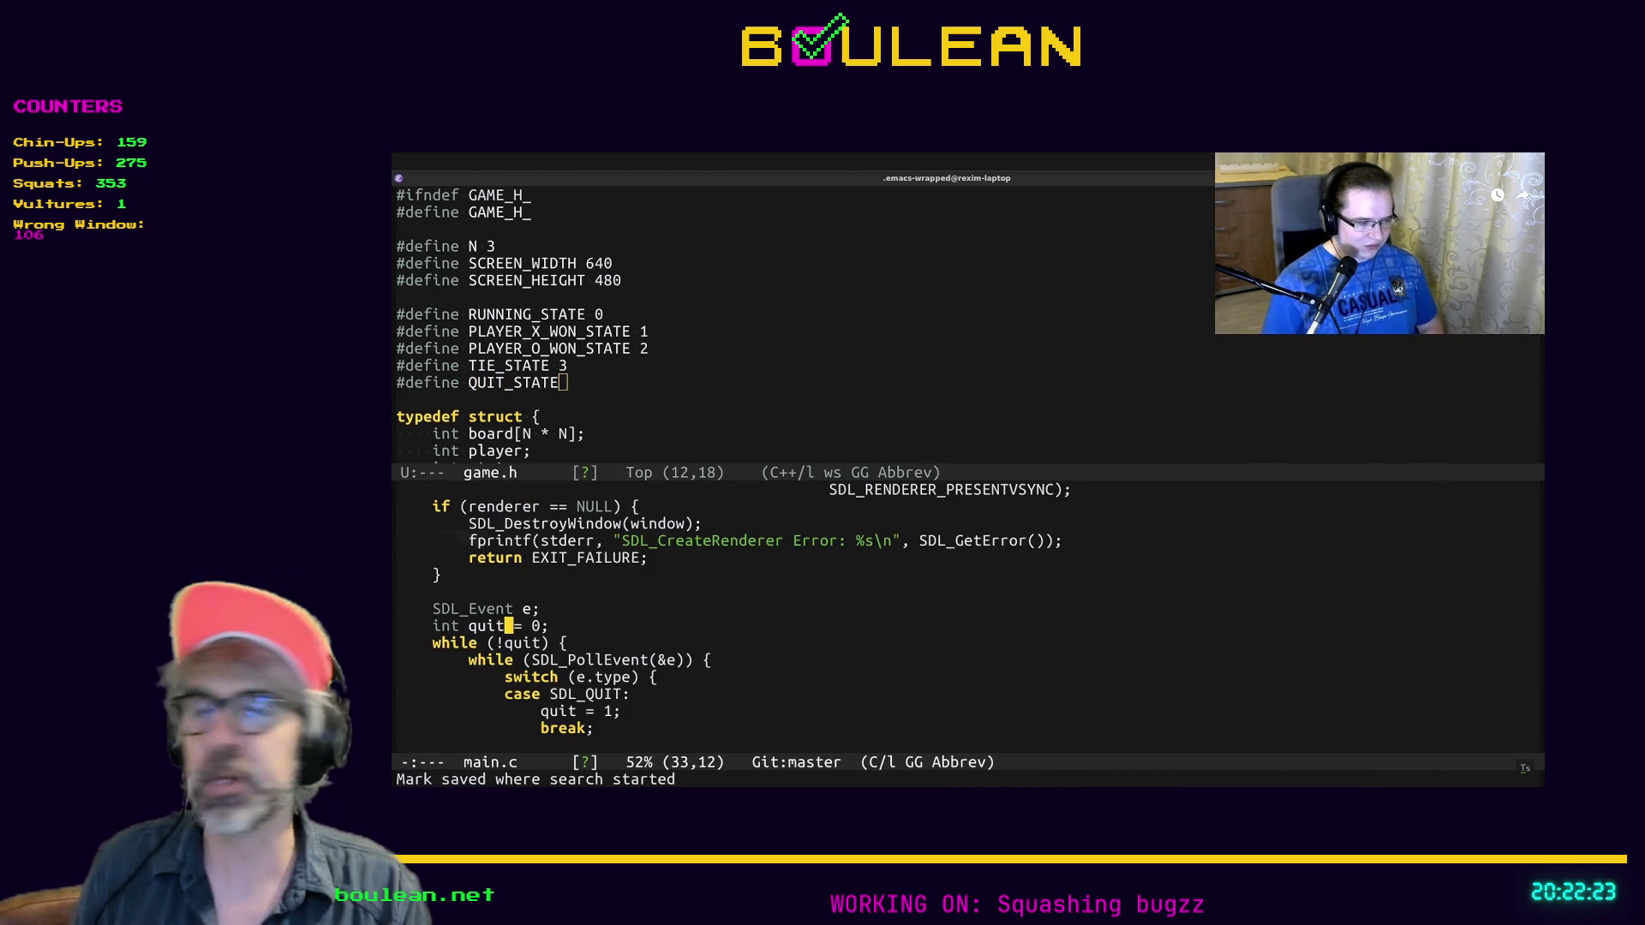
key(ctrl+a)
key(ctrl+space)
key(ctrl+e)
key(ctrl+x)
key(o)
key(ctrl+x)
text(1 4)
key(ctrl+n)
key(ctrl+n)
key(ctrl+n)
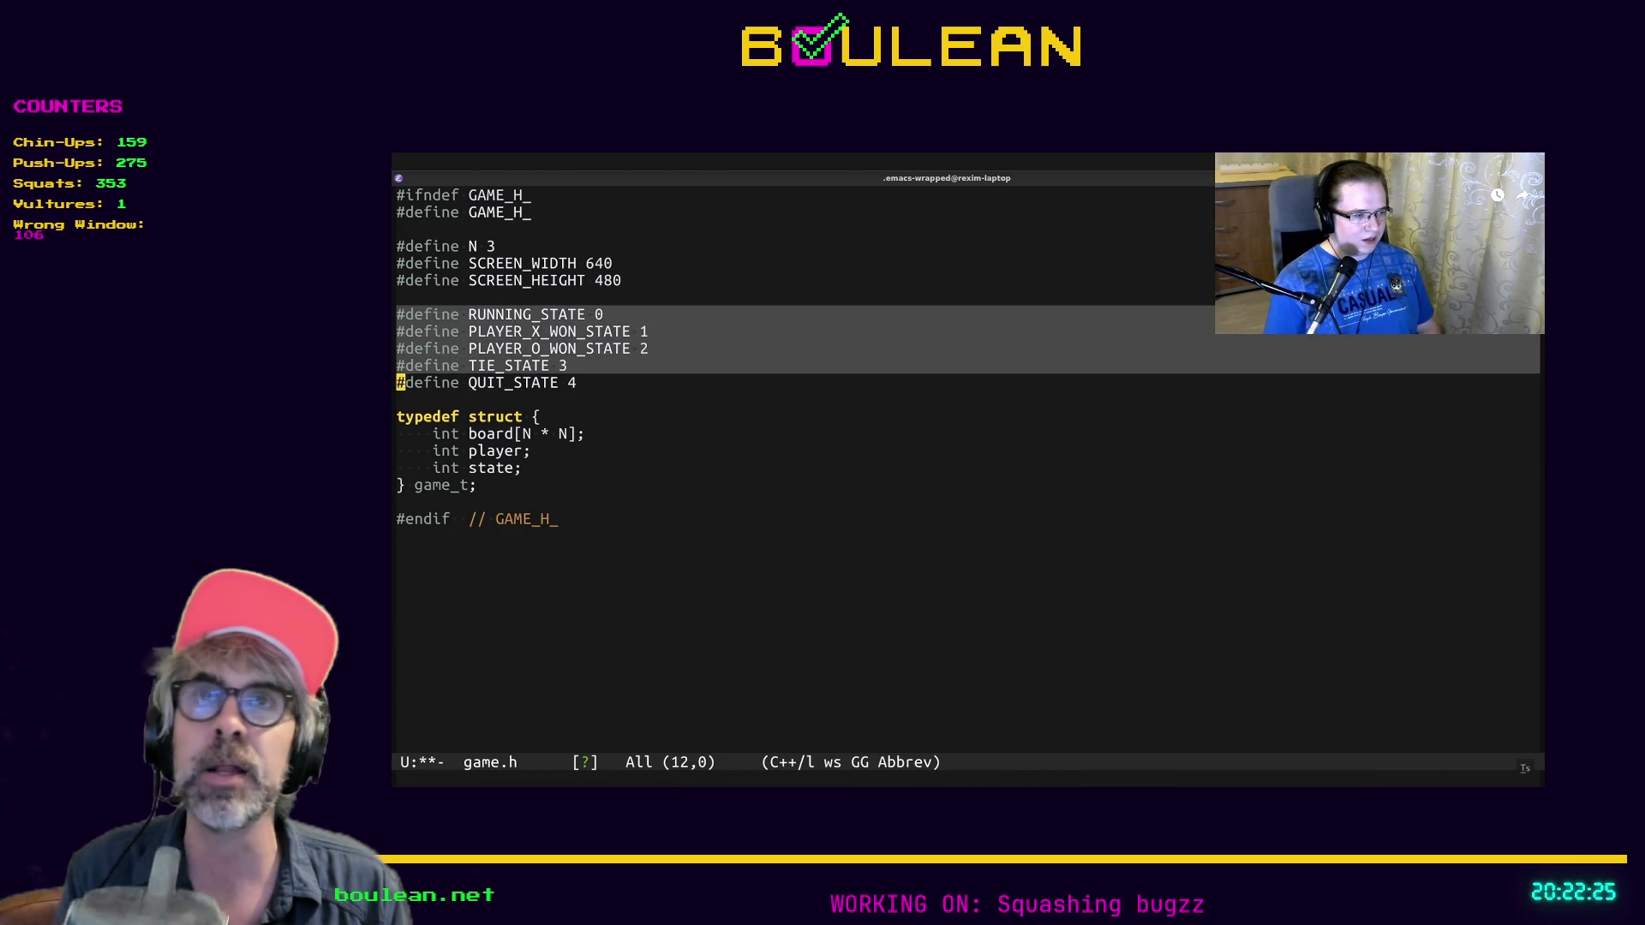
key(ctrl+g)
key(ctrl+space)
key(ctrl+e)
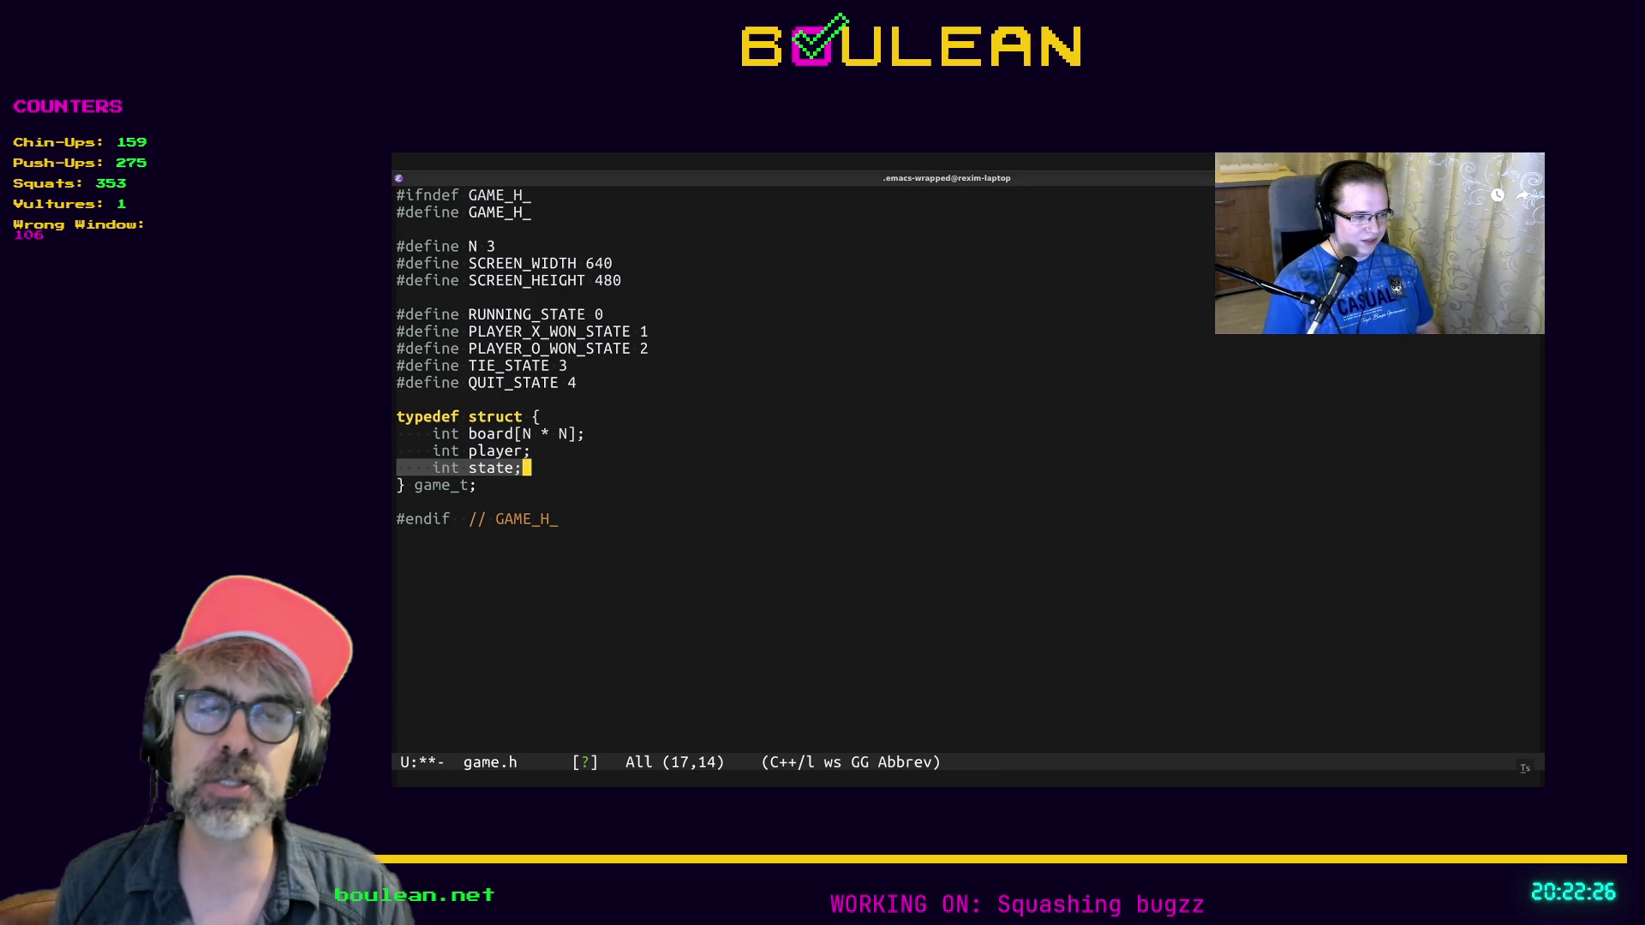
key(alt+w)
key(ctrl+a)
key(ctrl+p)
key(ctrl+p)
key(ctrl+p)
key(ctrl+p)
key(ctrl+p)
key(ctrl+p)
key(ctrl+p)
key(ctrl+p)
key(Return)
key(Return)
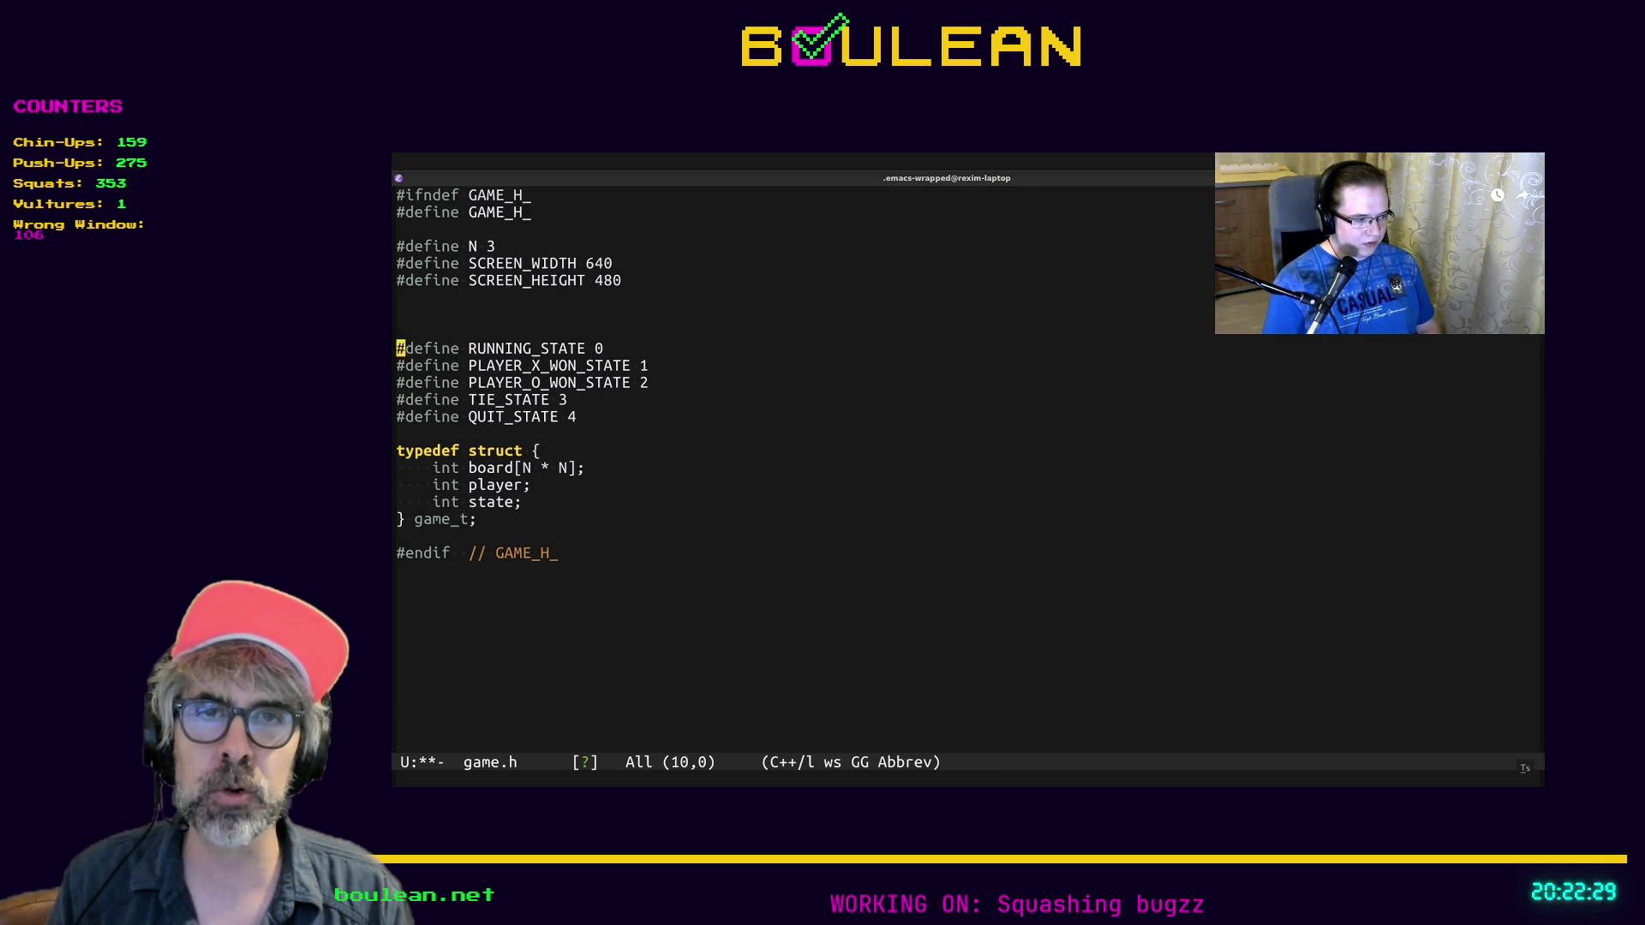
key(ctrl+p)
key(ctrl+space)
key(ctrl+e)
key(alt+w)
Watch PLAYER_X 1, PLAYER_O 2 and EMPTY 0 defines added to game.h and saved
click(398, 315)
text(#define PLAYER_X )
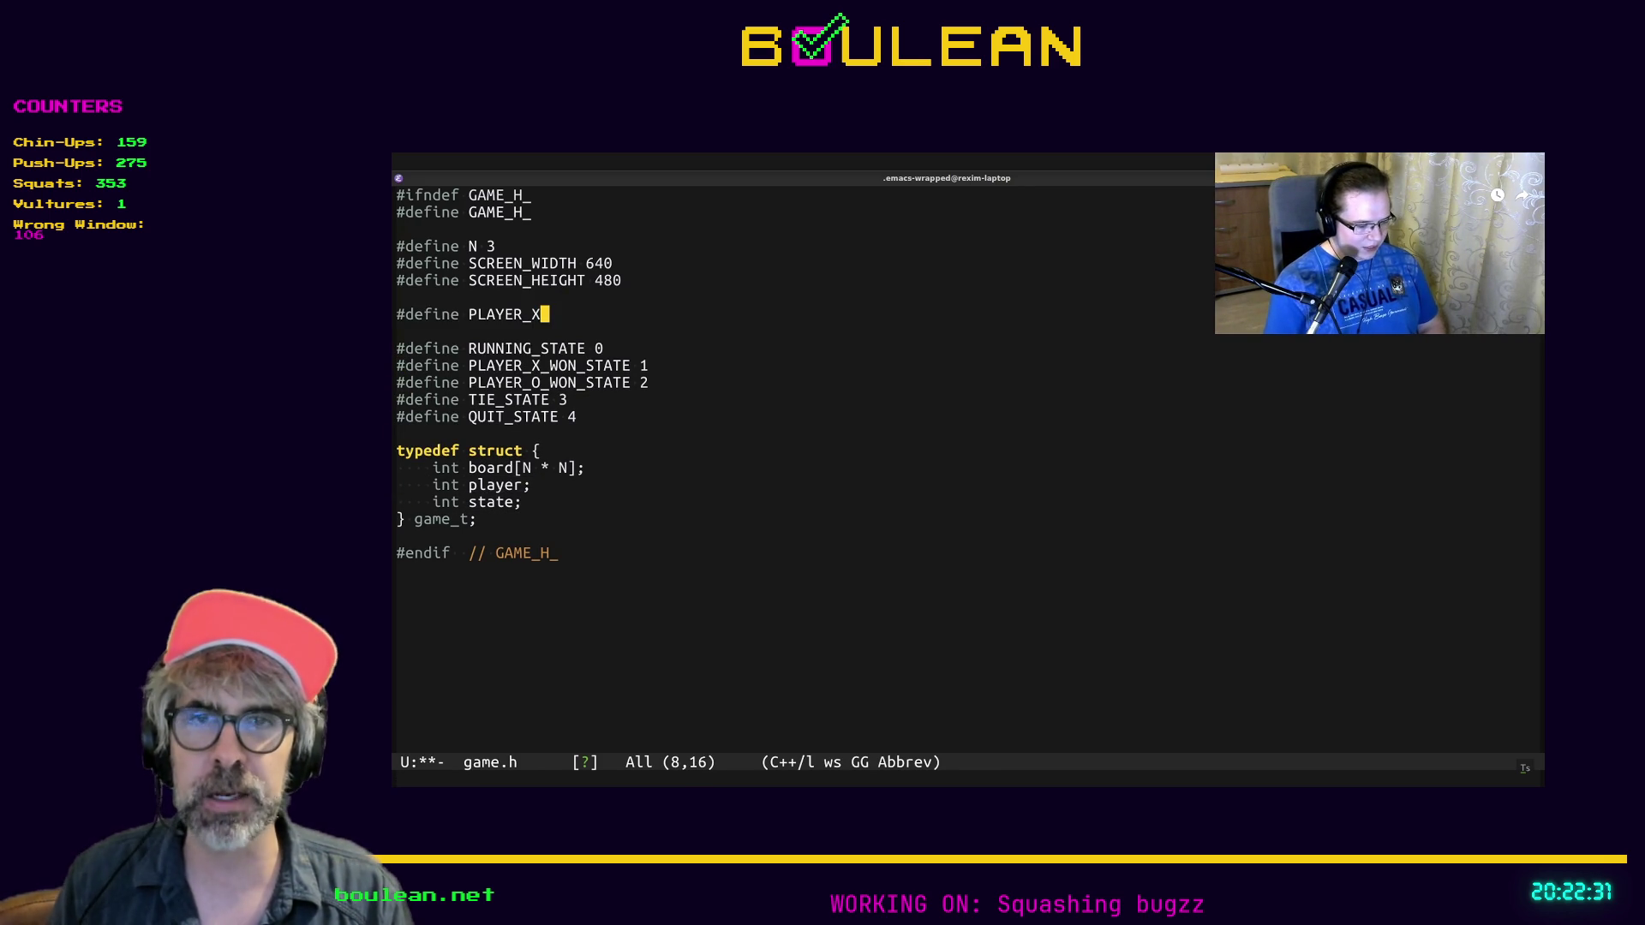
text(1)
key(Return)
text(#deinfe PLAYER_O 2)
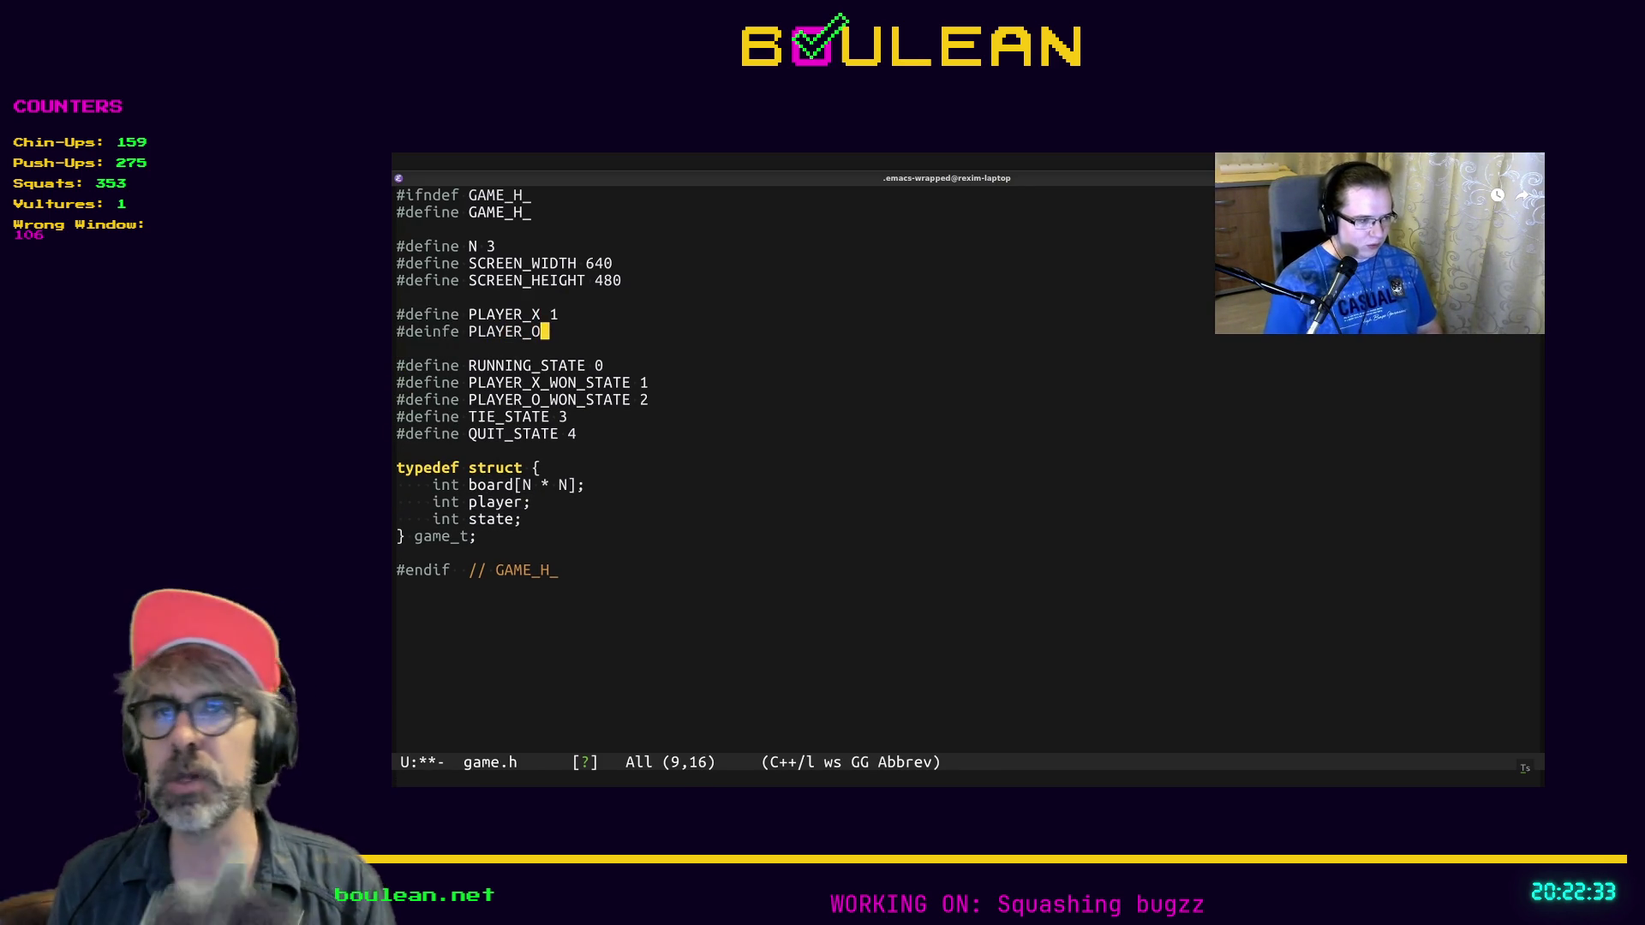
key(ctrl+x)
key(ctrl+s)
click(500, 485)
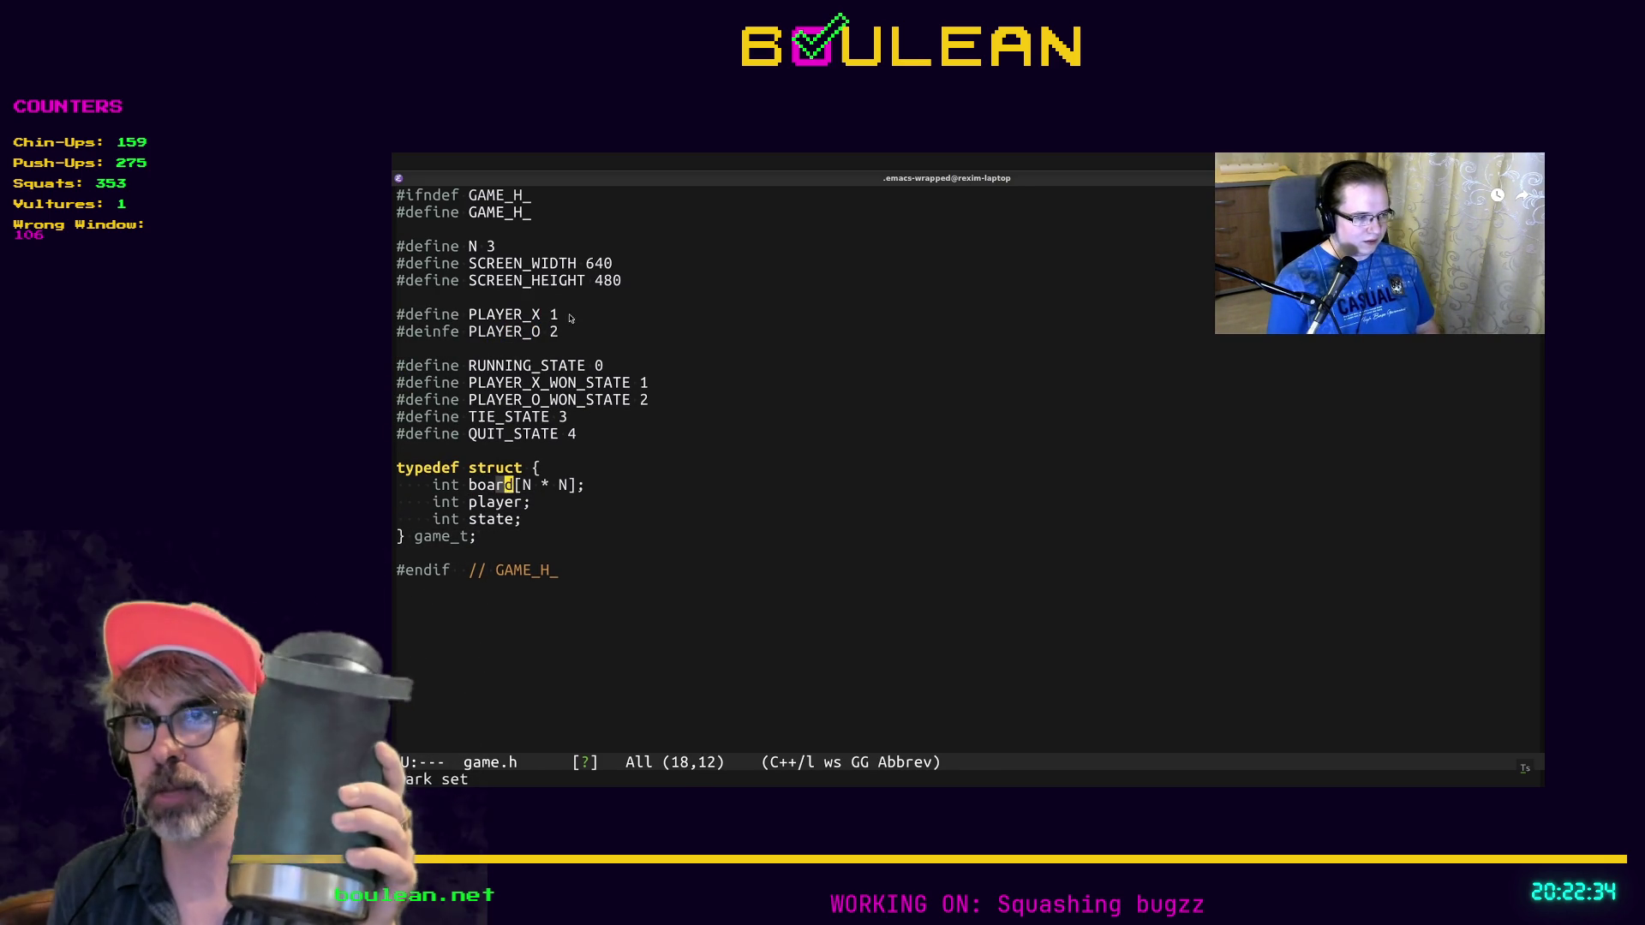
click(546, 317)
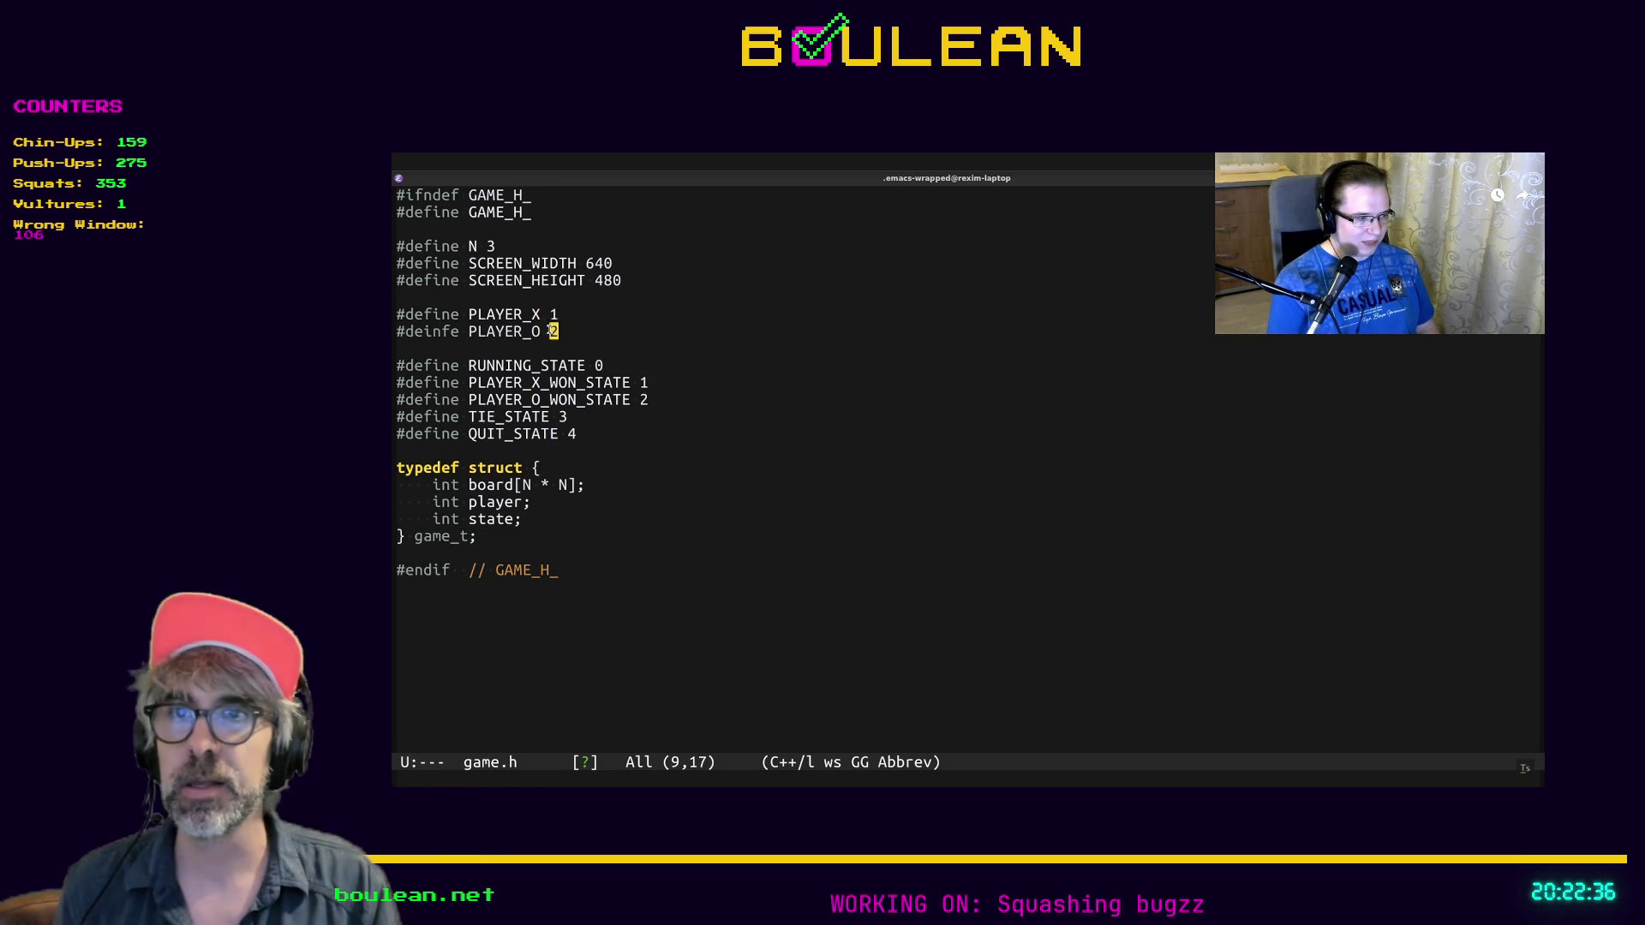
key(ctrl+a)
key(ctrl+o)
text(#define EMPTY 0)
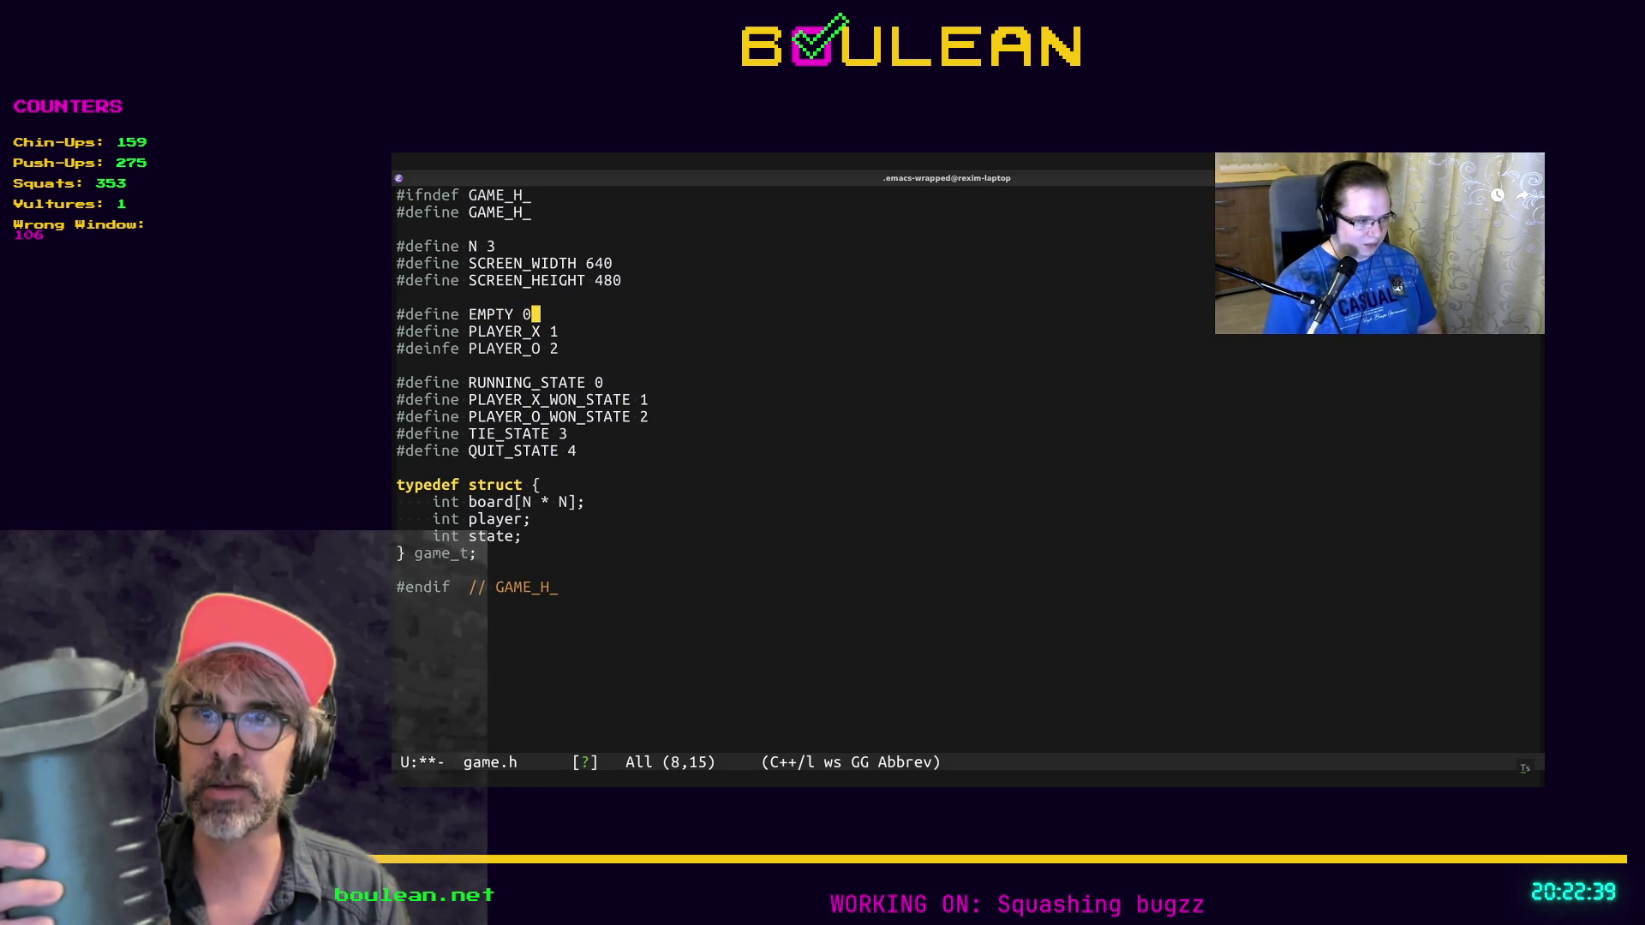
key(ctrl+x)
key(ctrl+s)
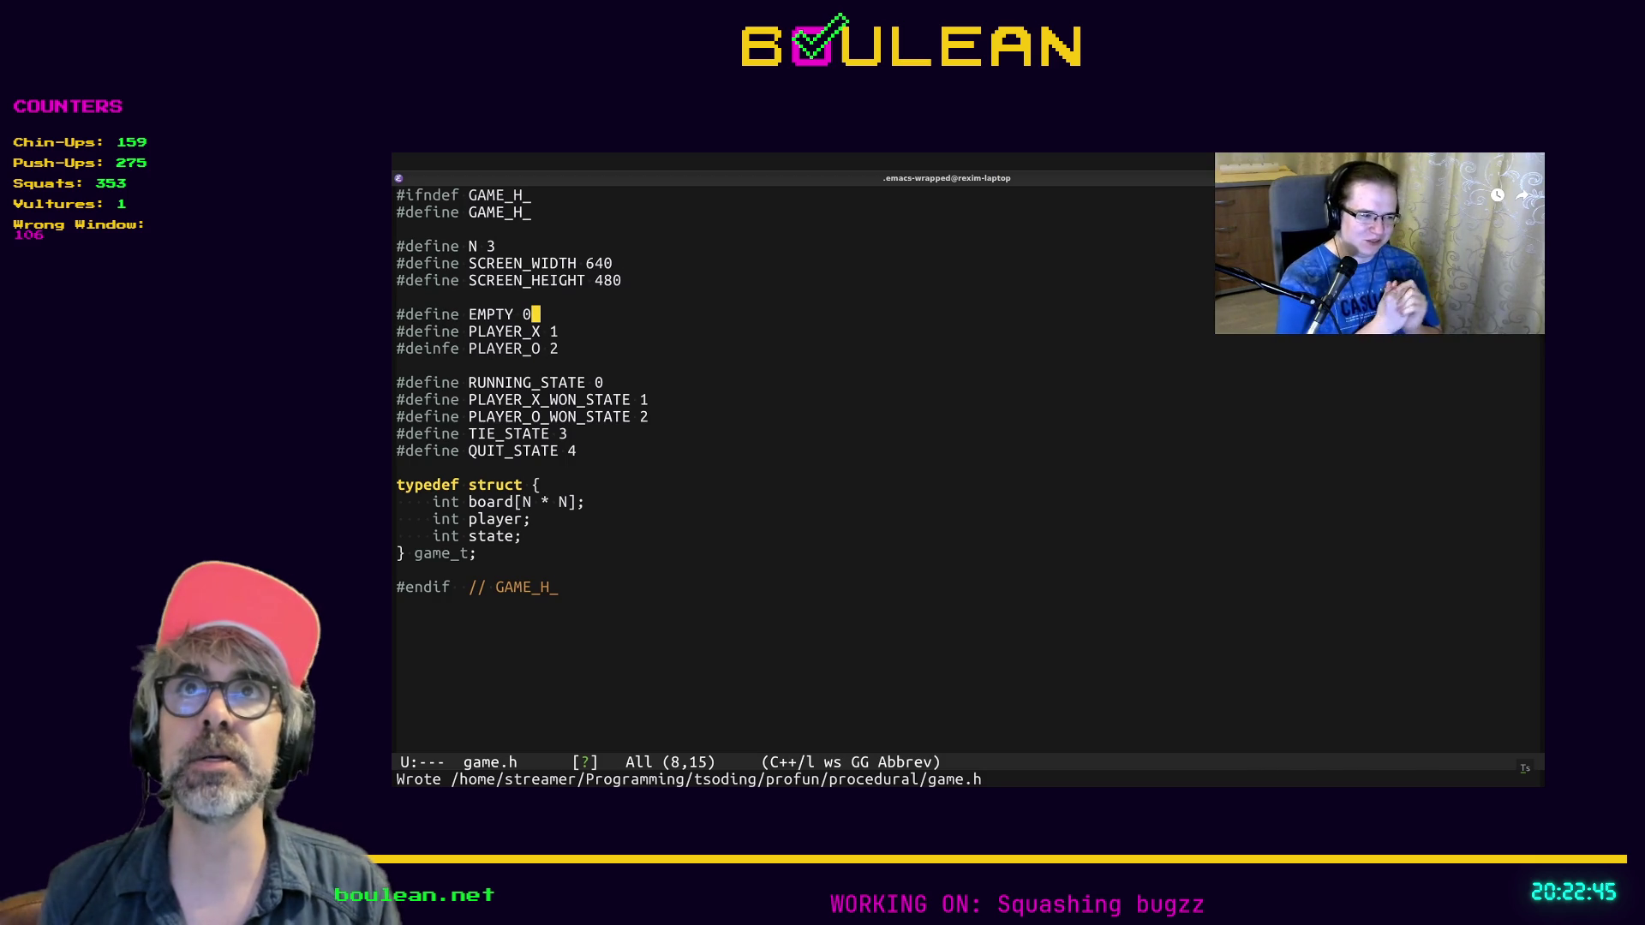
Follow the switch back to main.c, where render_game starts being declared above main
key(ctrl+x)
key(ctrl+s)
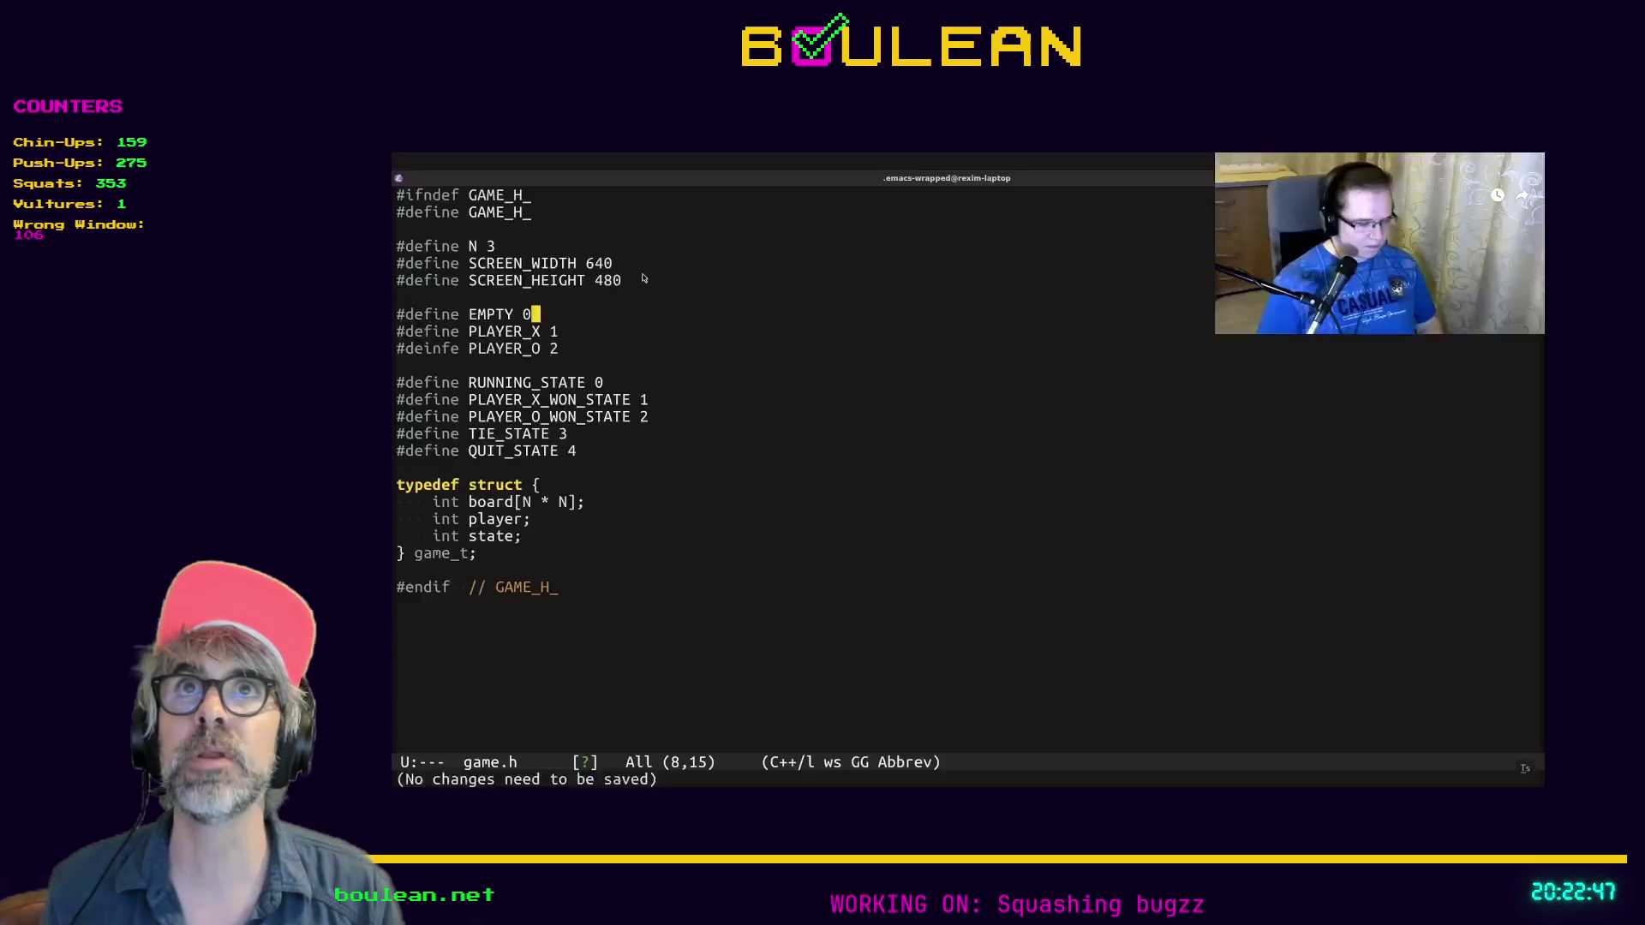
key(ctrl+x)
text(bmai)
key(Return)
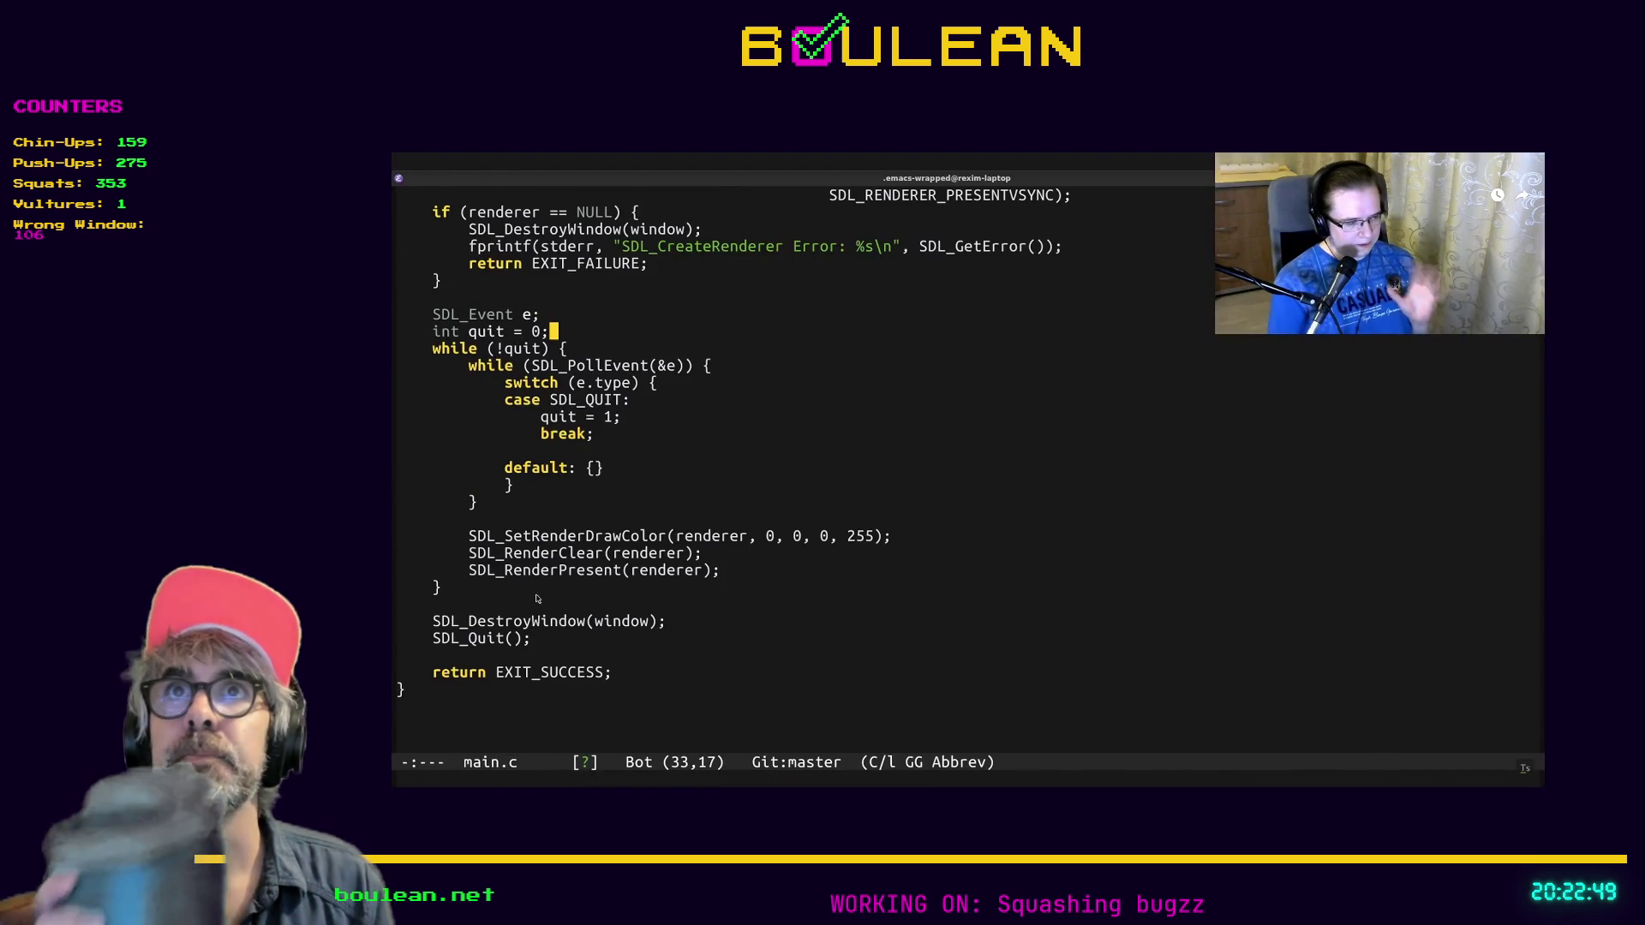
scroll(537, 599, up, 5)
click(664, 247)
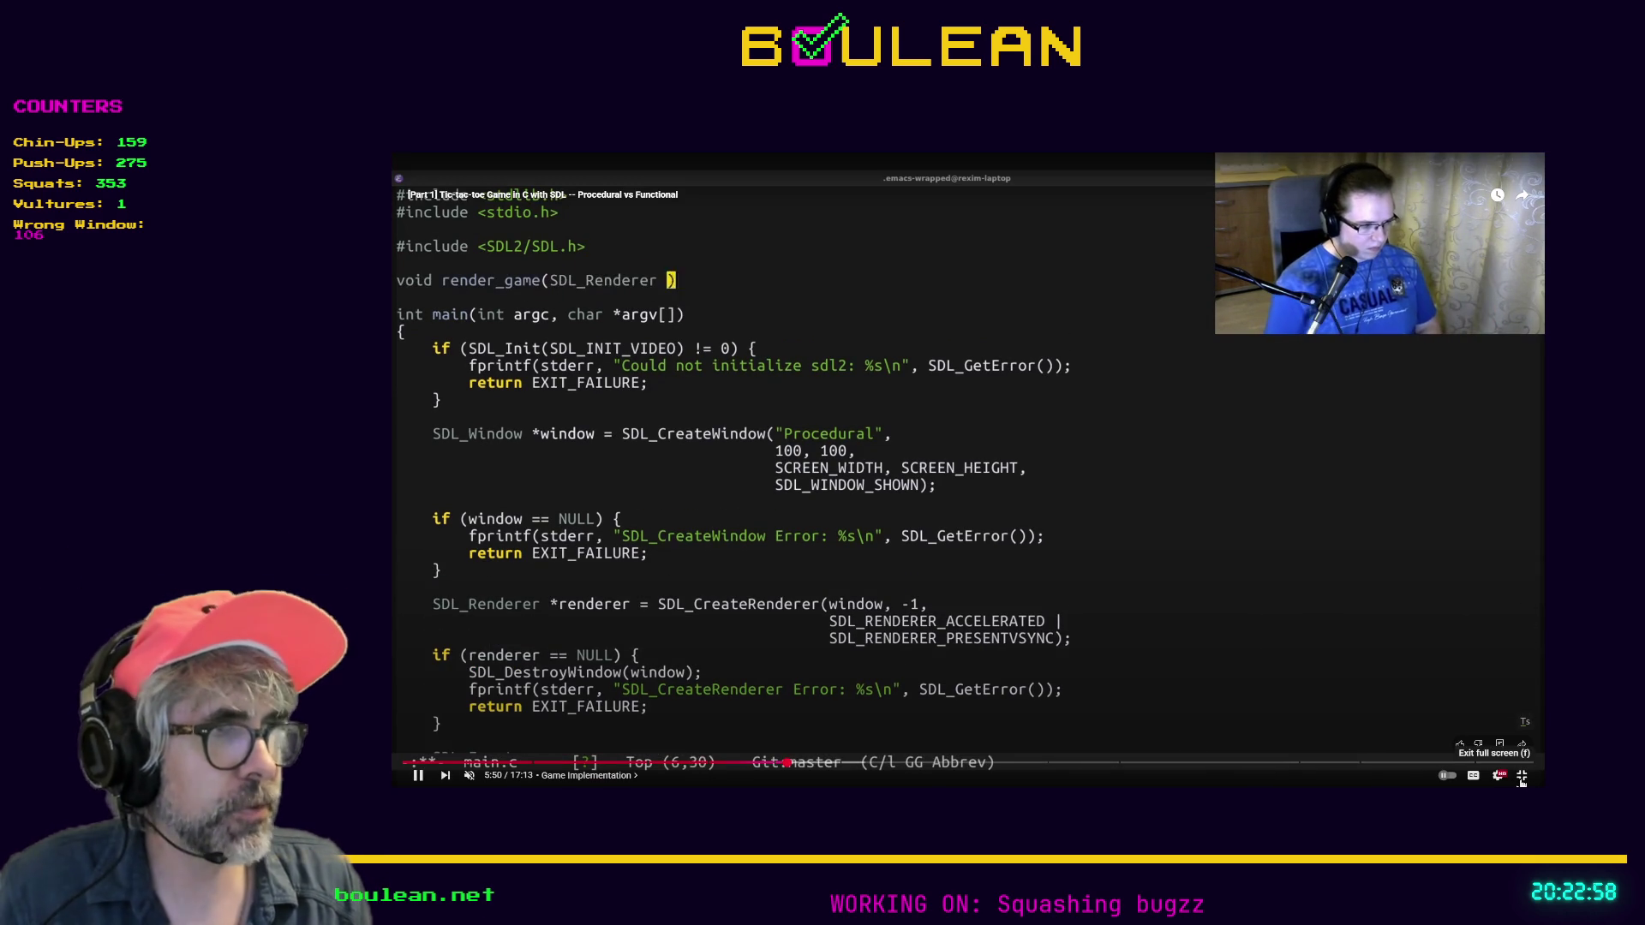
Leave full-screen video, read through the Obsidian Bugs note, then minimize Obsidian
click(1523, 779)
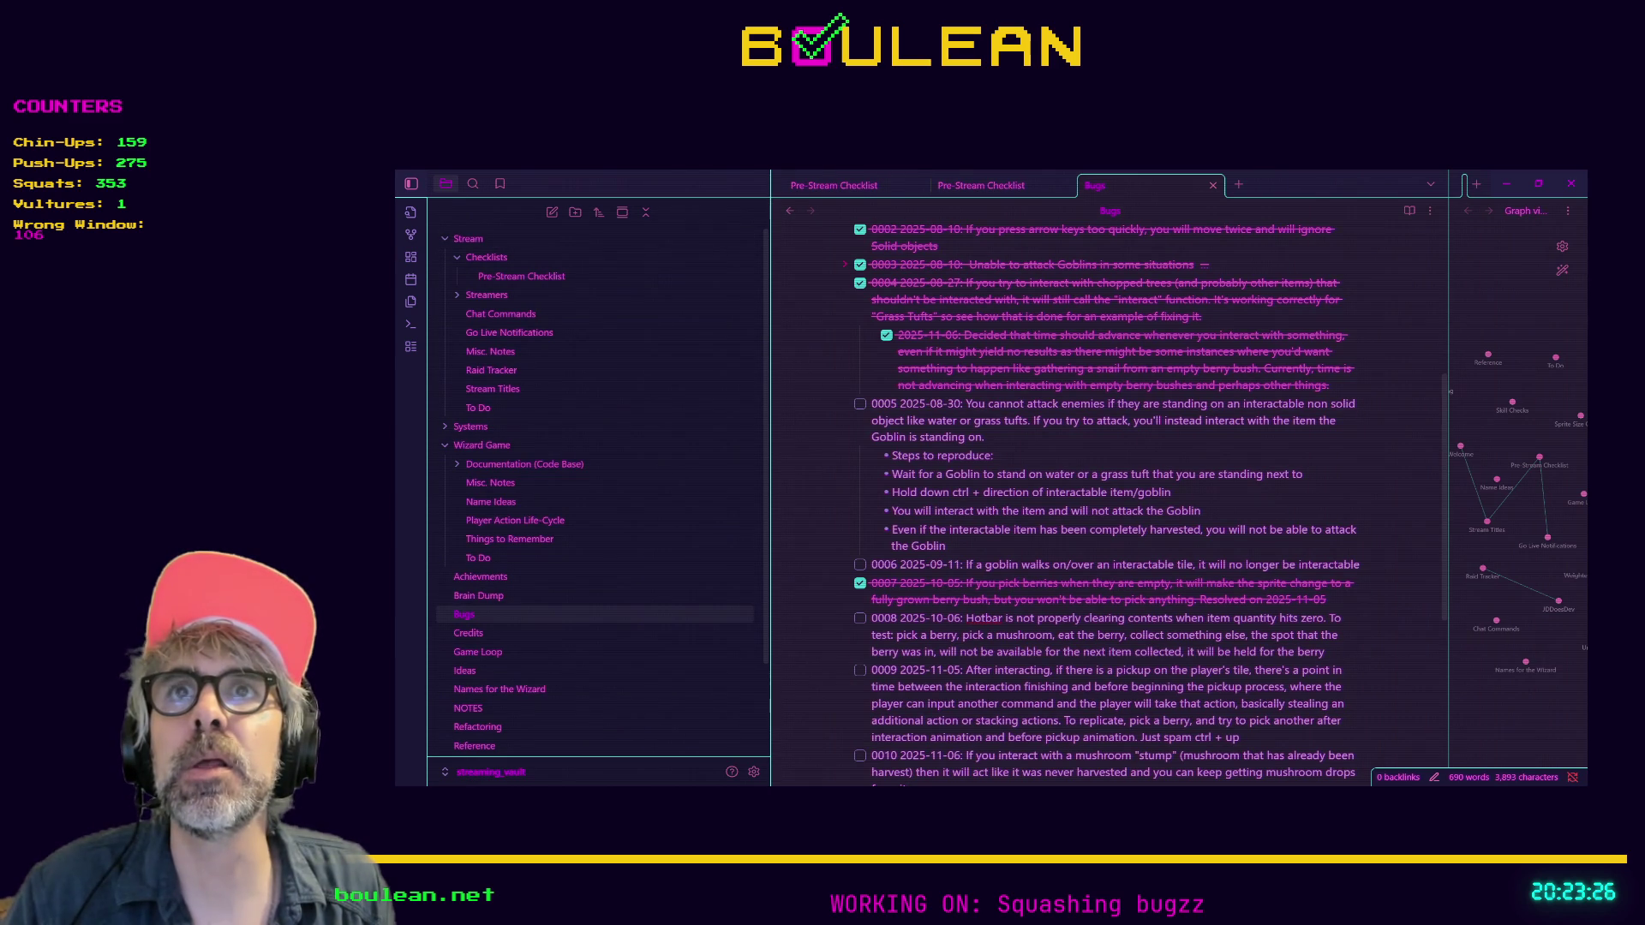
key(alt+Tab)
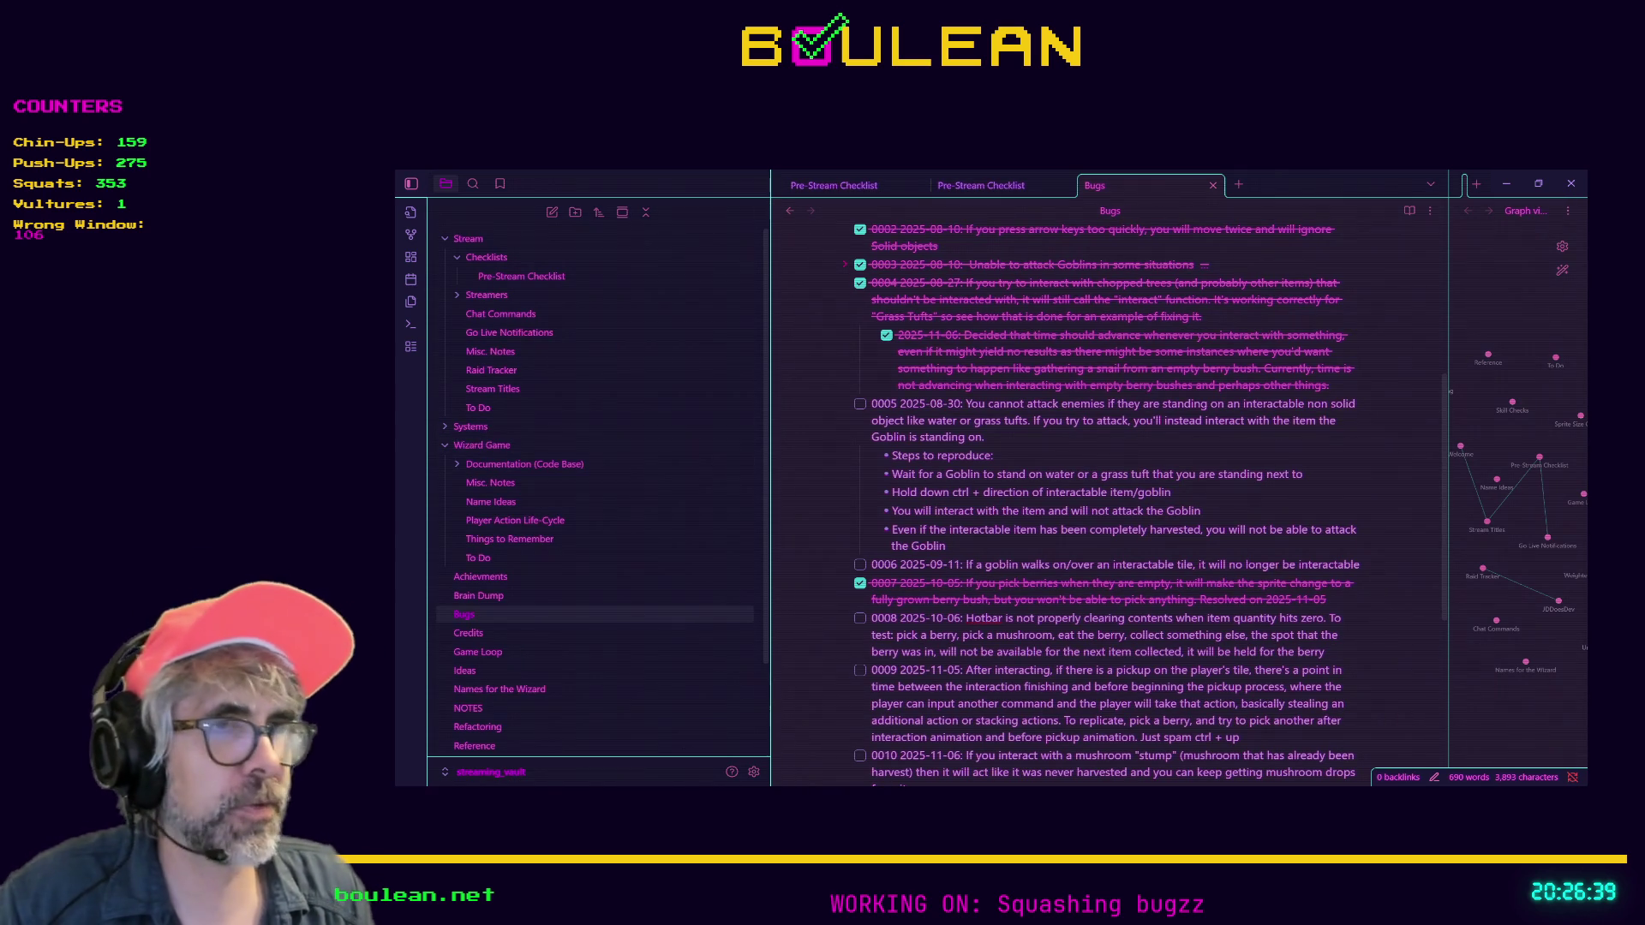
click(1507, 184)
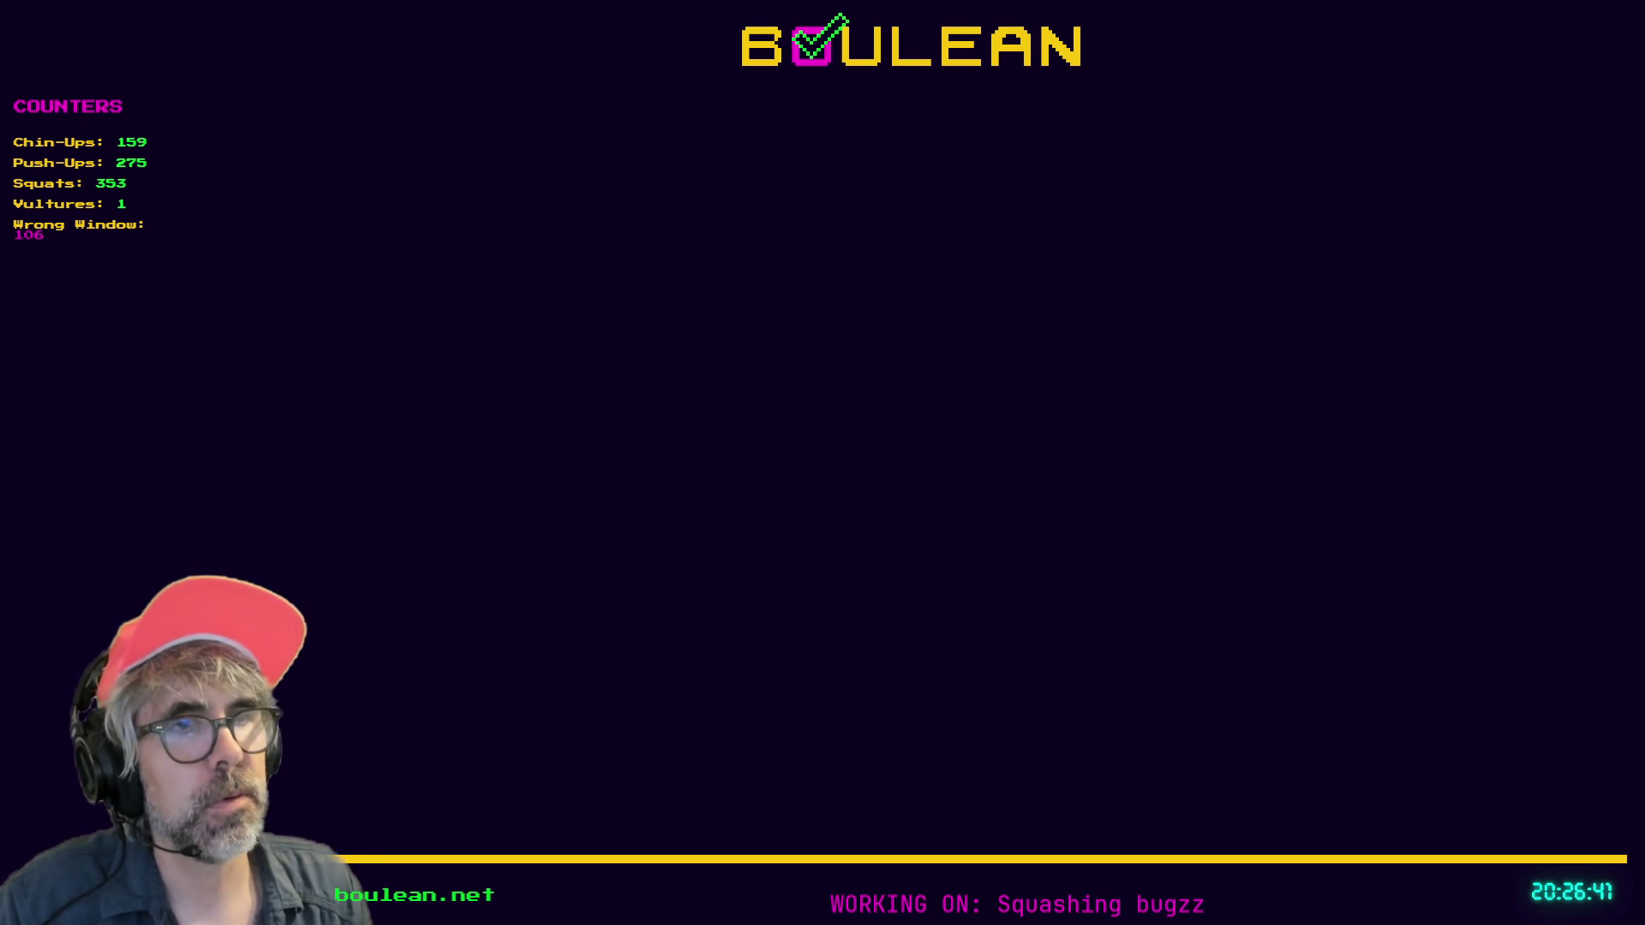
Search the web for 'amazon ring light' in a new tab and open Amazon's results
key(alt+Tab)
key(ctrl+t)
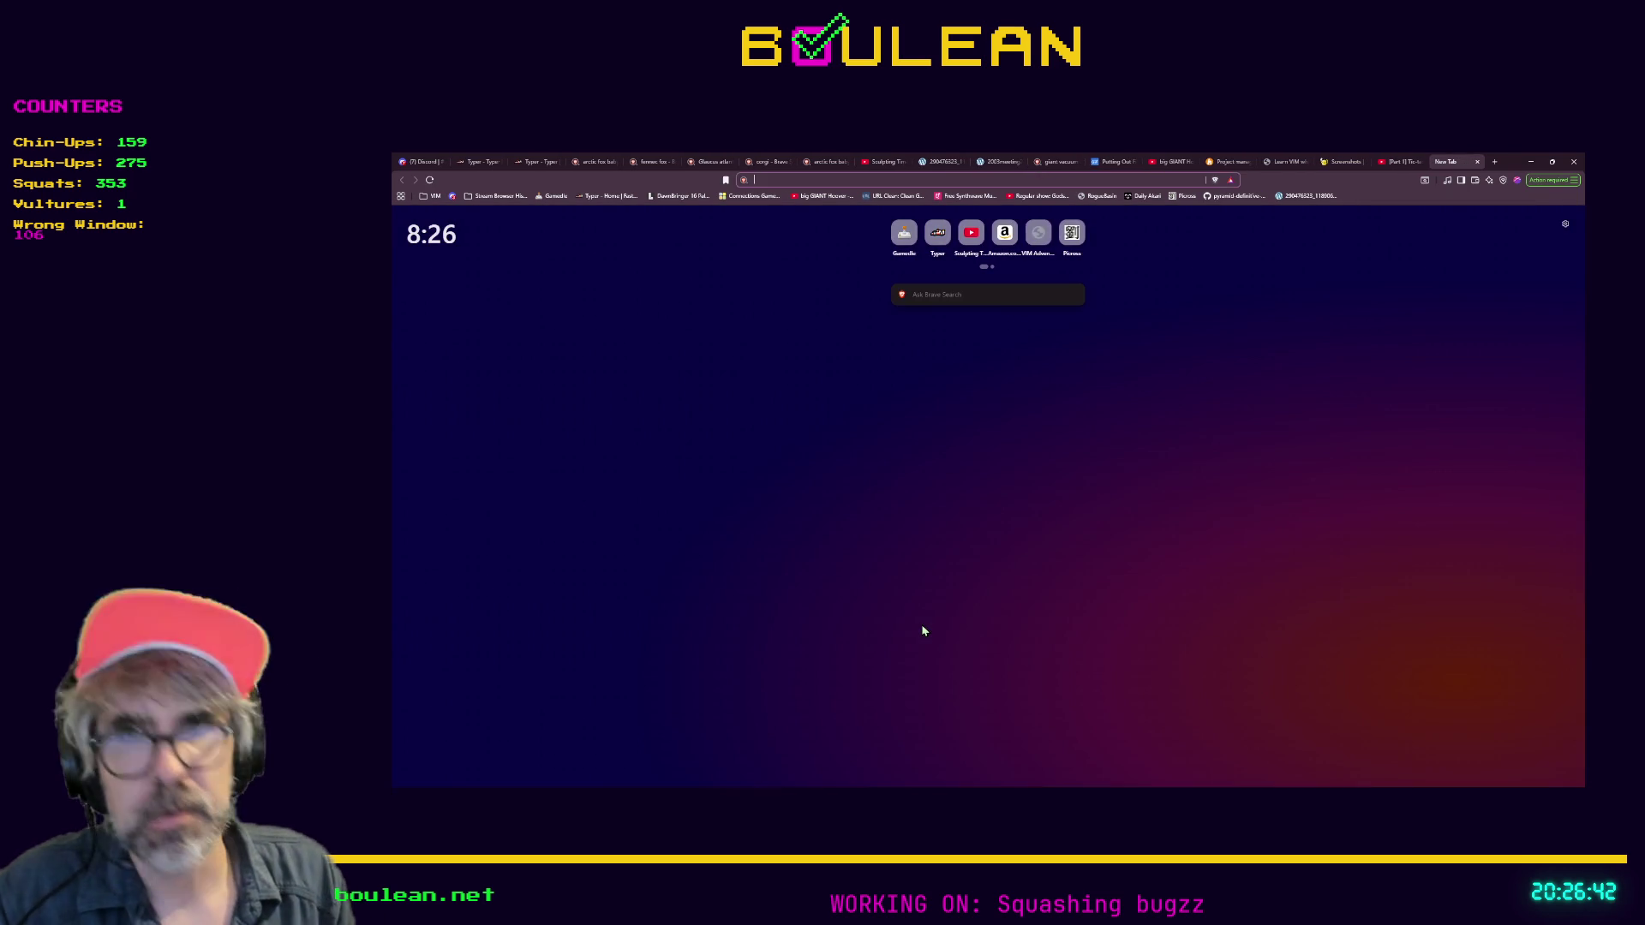
text(amazon ring li)
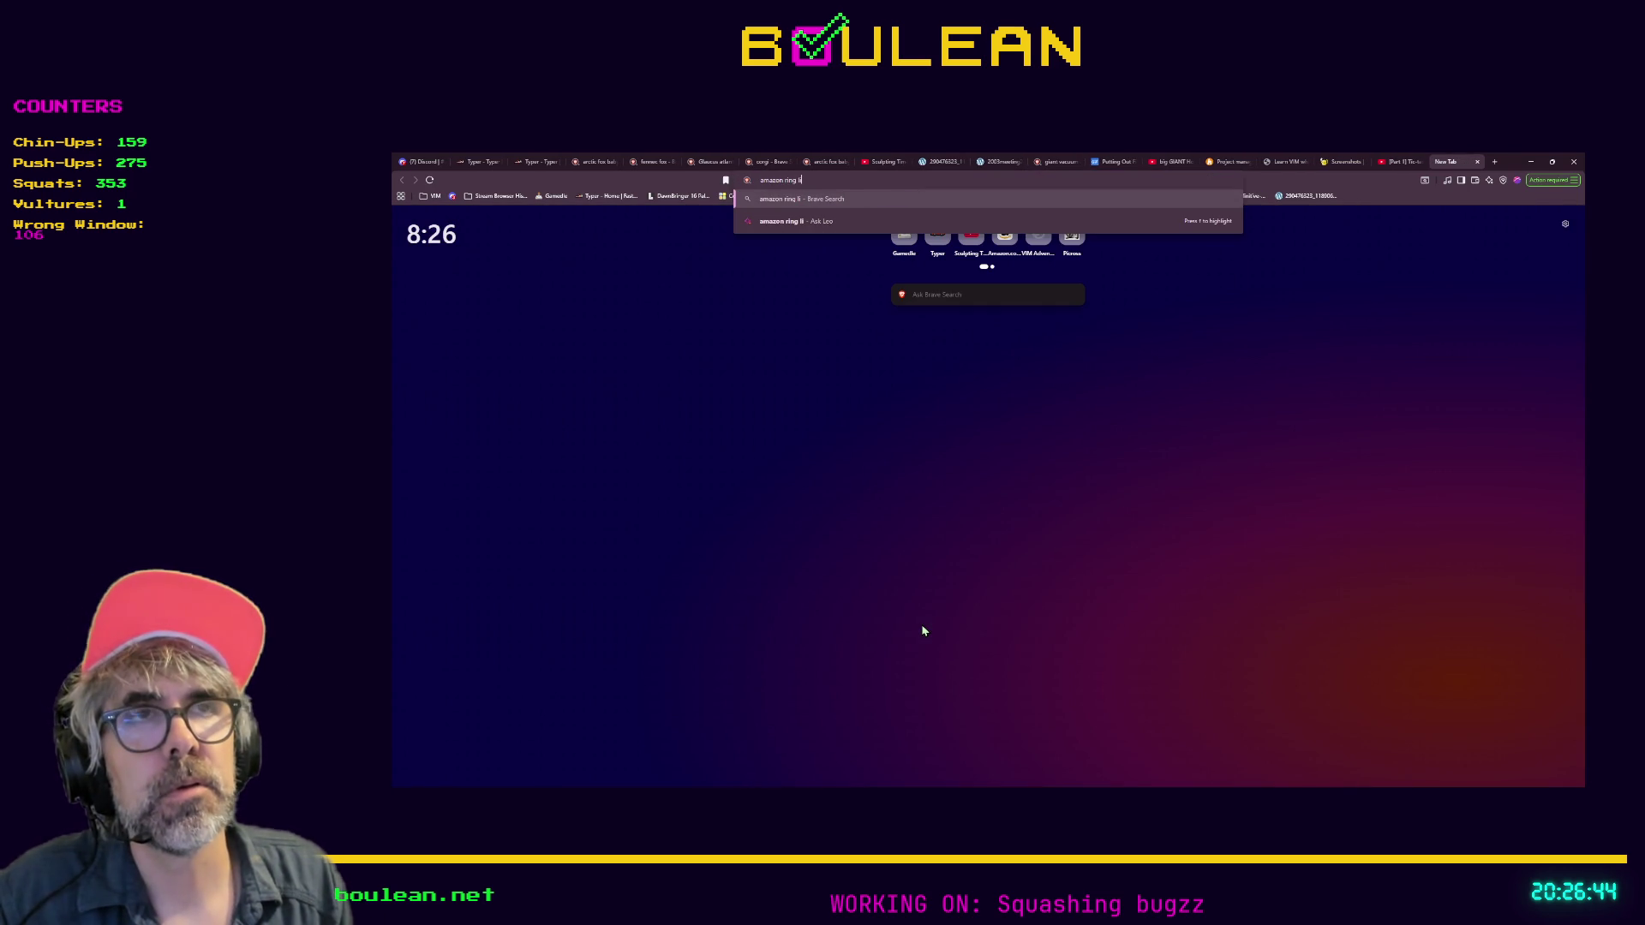
text(ght)
key(Return)
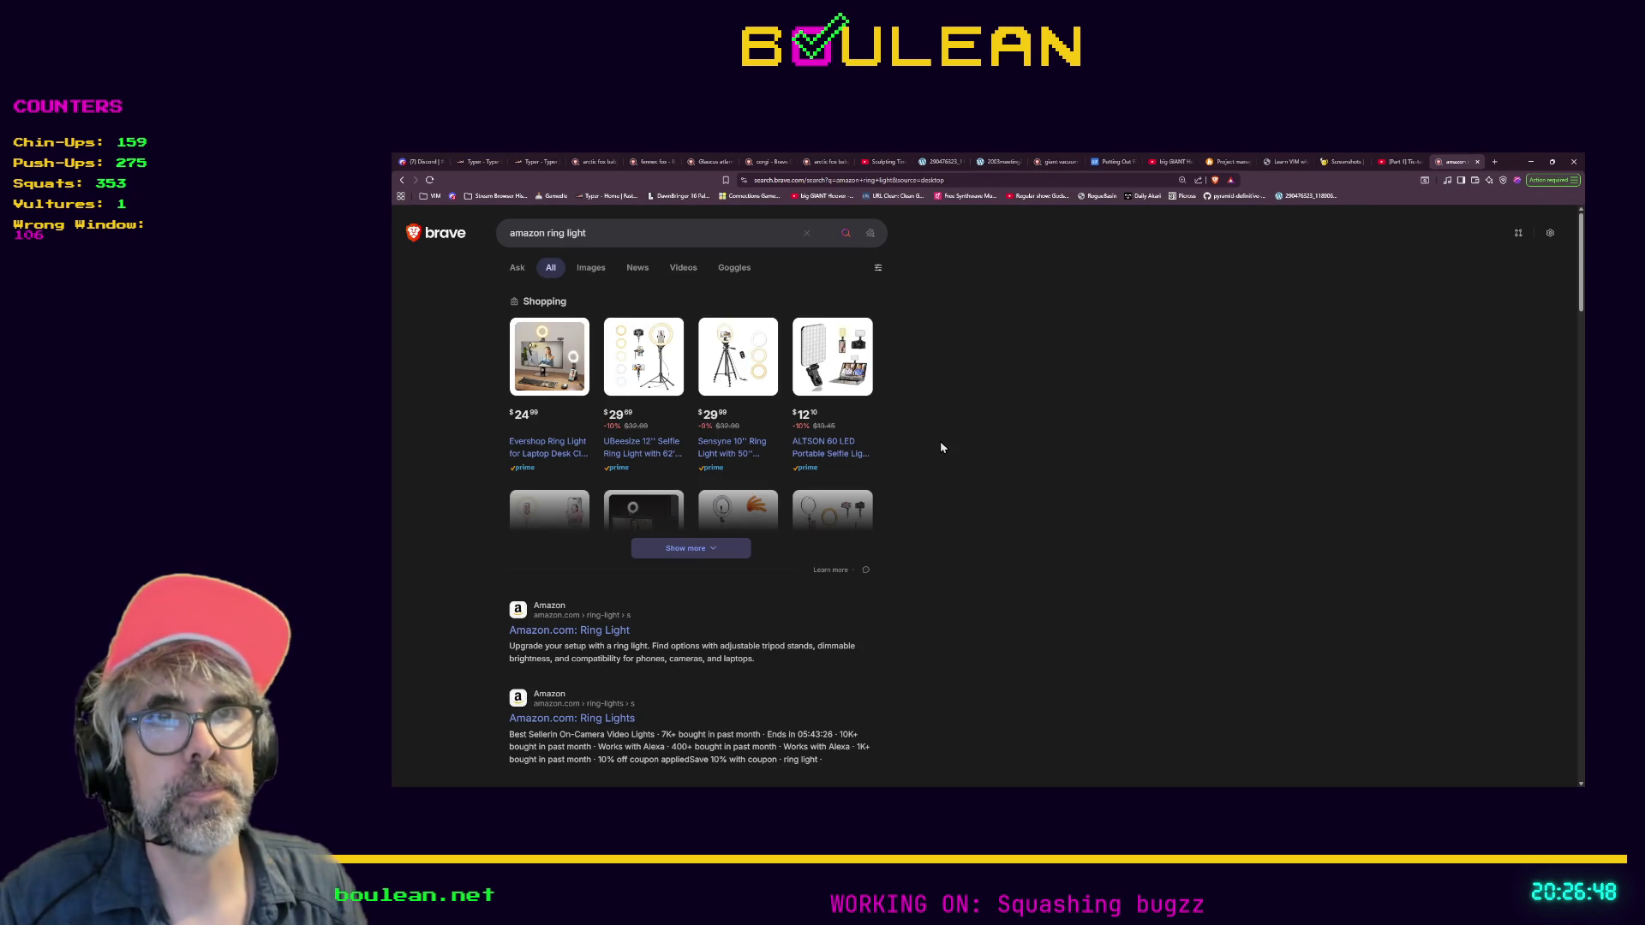
click(557, 632)
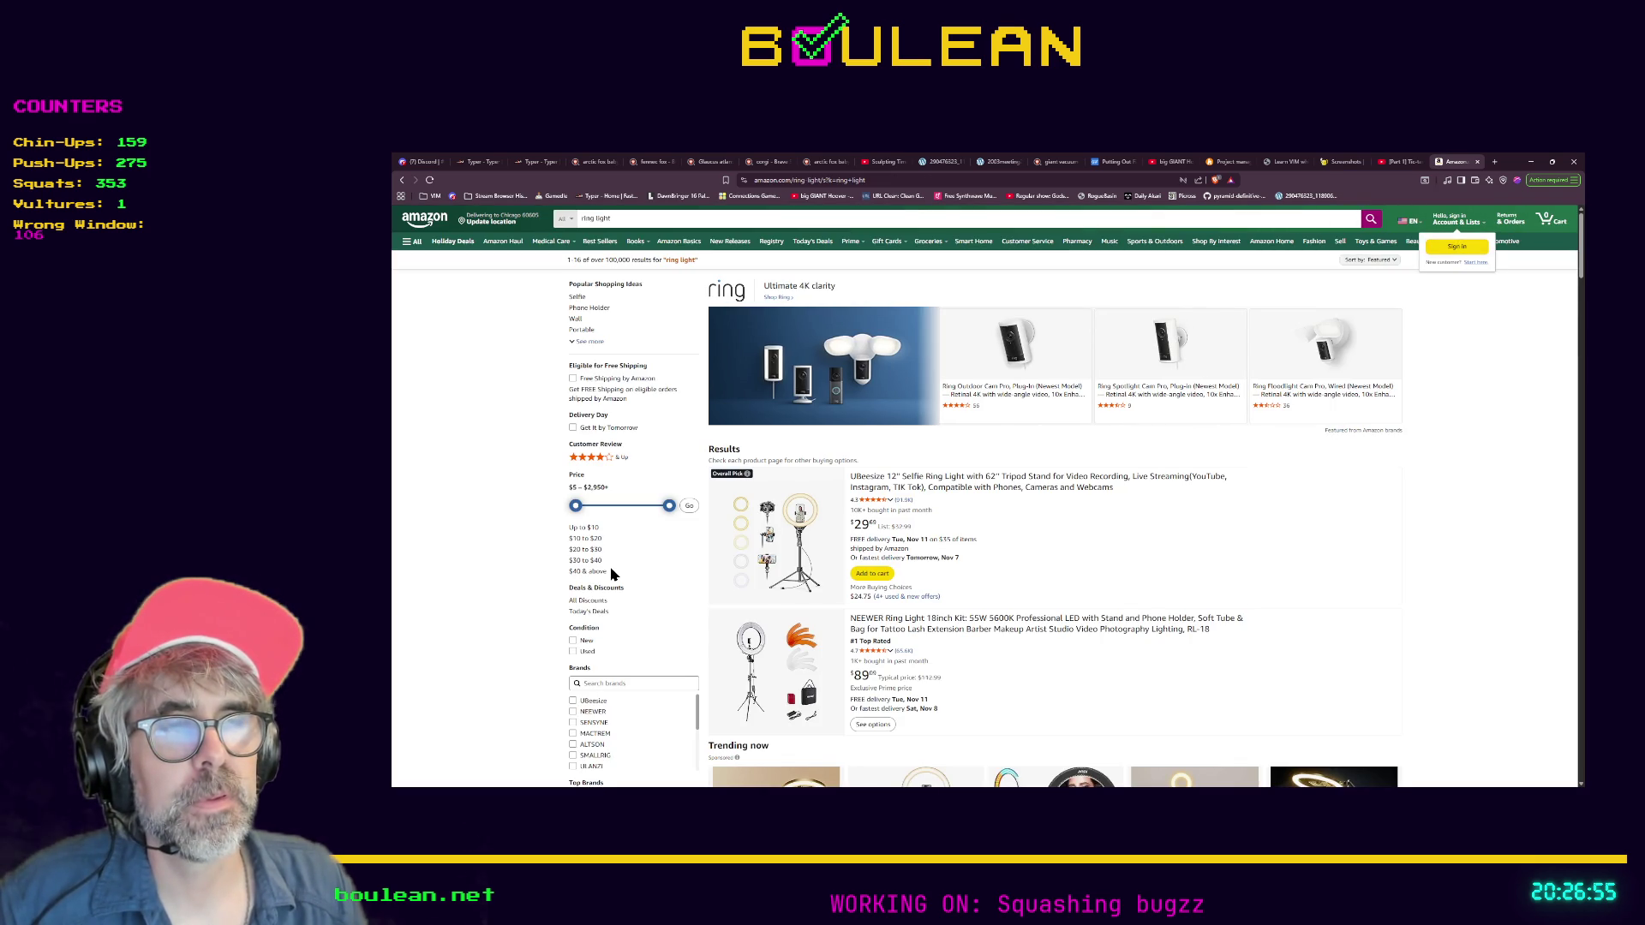
Scroll the Amazon results to the Trending now row, then minimize the browser
scroll(612, 574, down, 1)
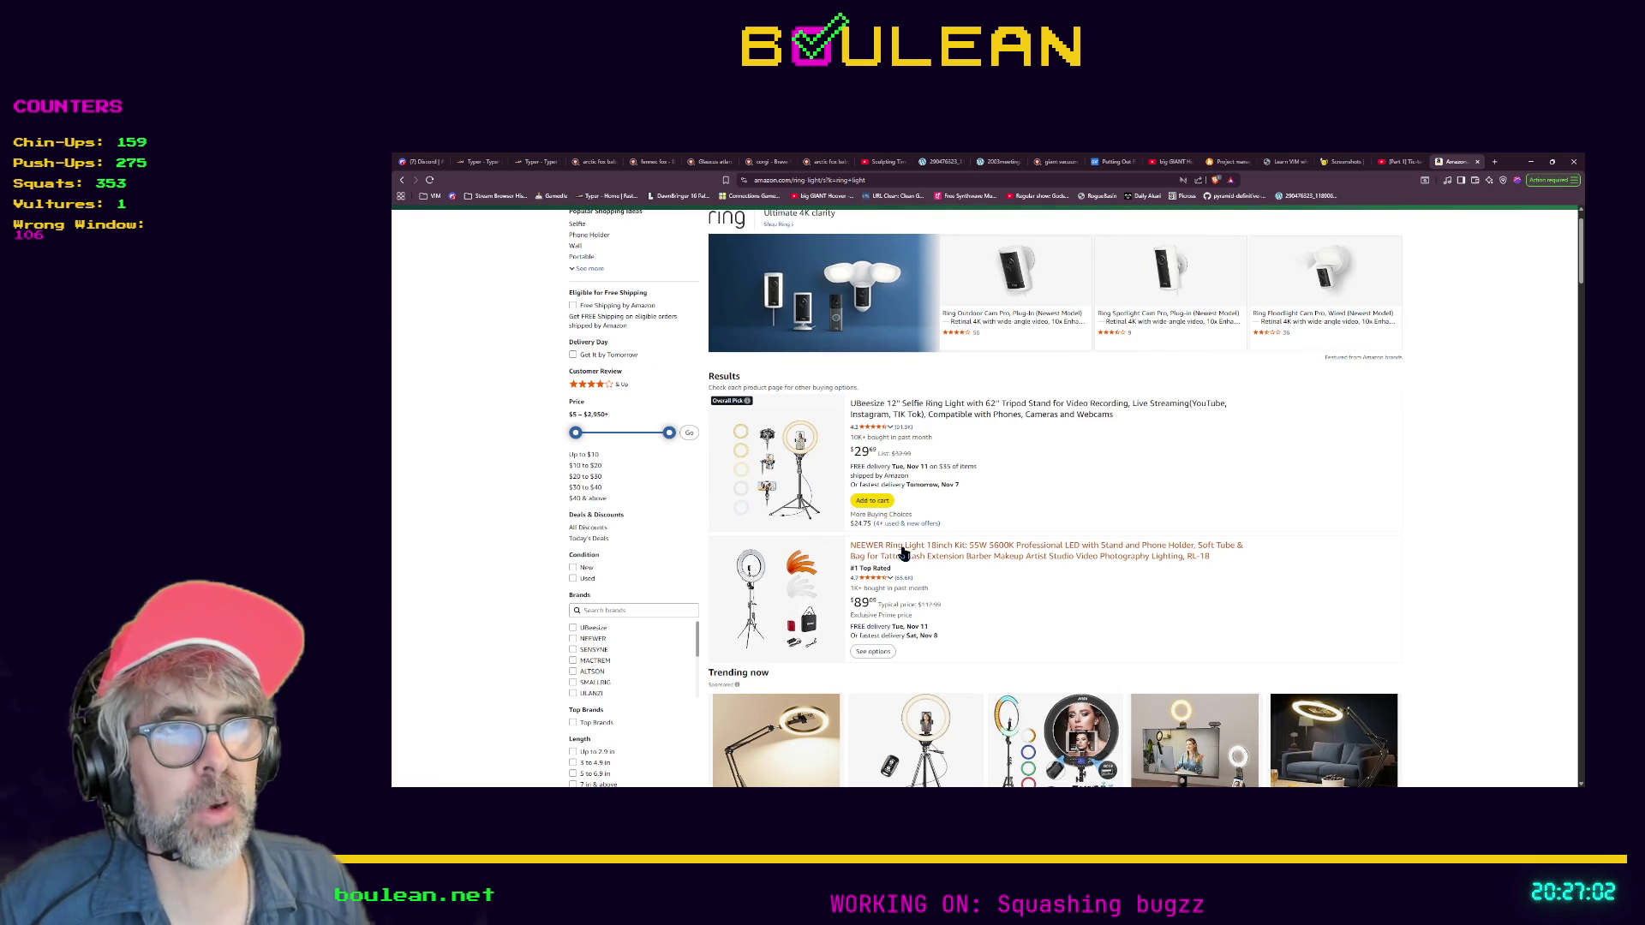
scroll(1066, 576, down, 3)
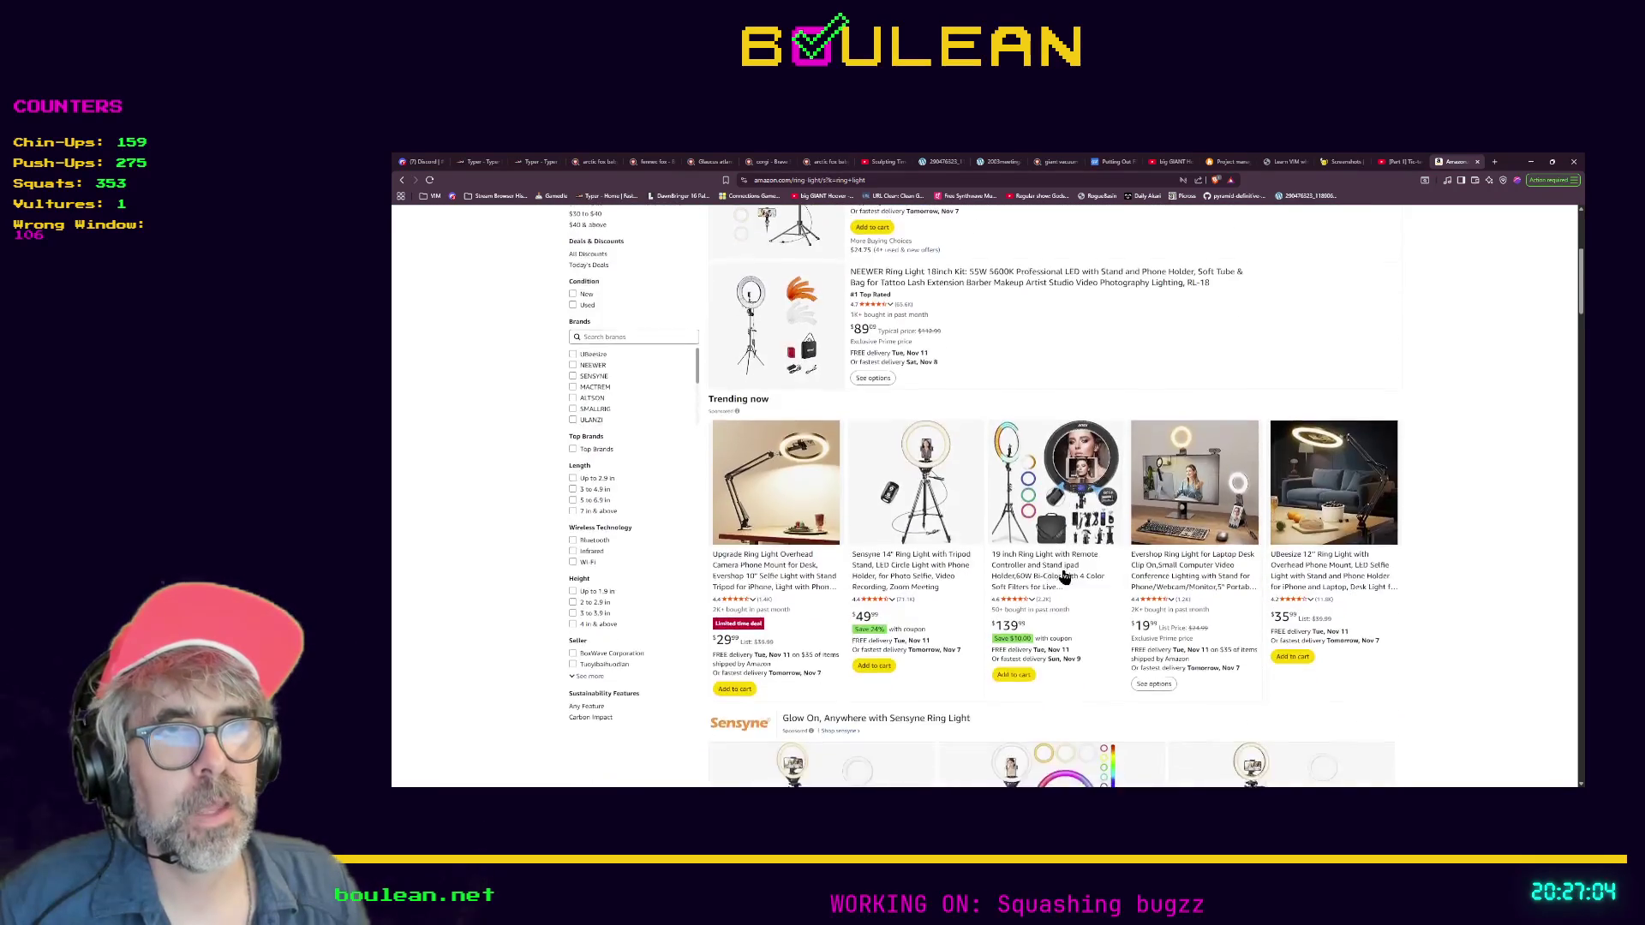
scroll(1065, 577, down, 3)
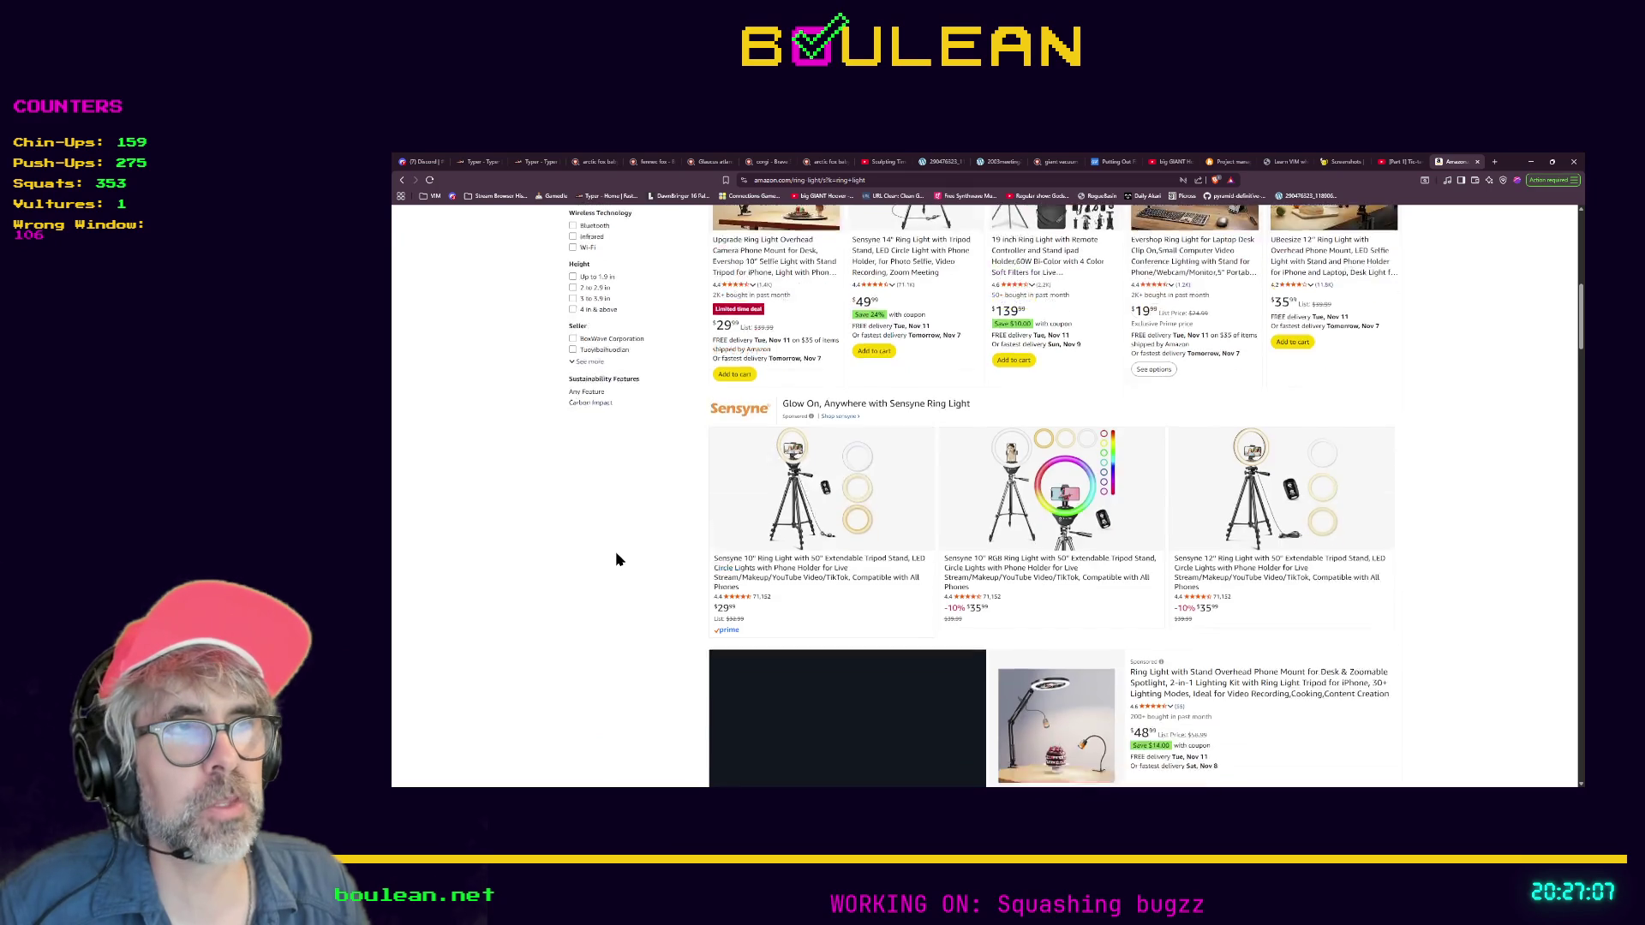
scroll(617, 559, up, 4)
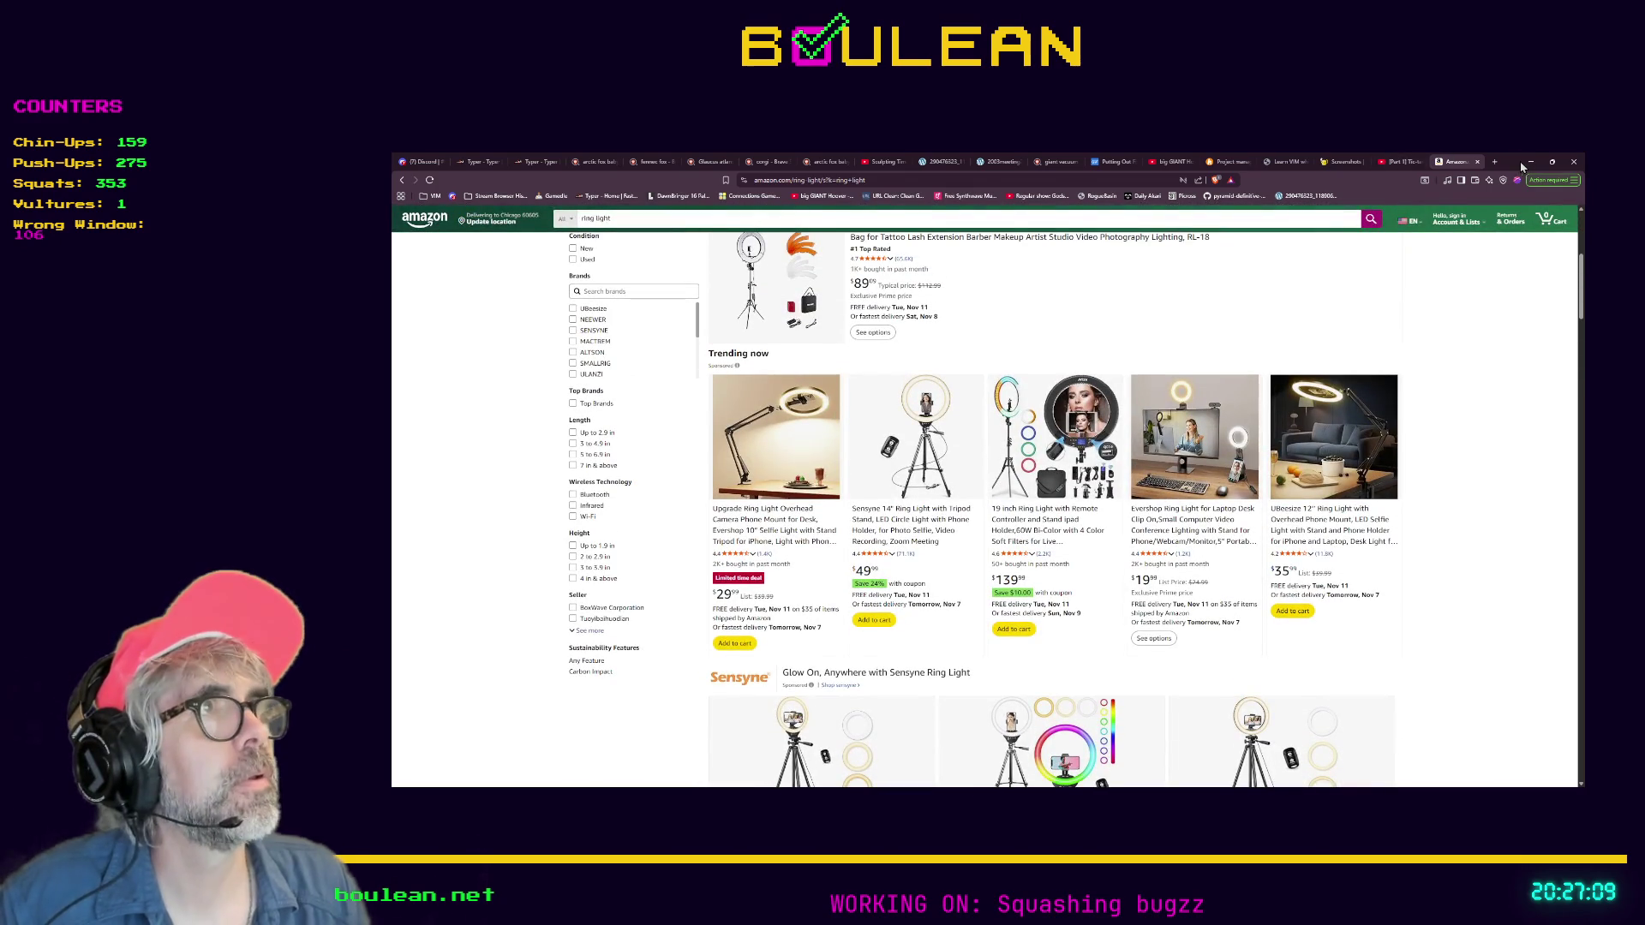
click(1531, 163)
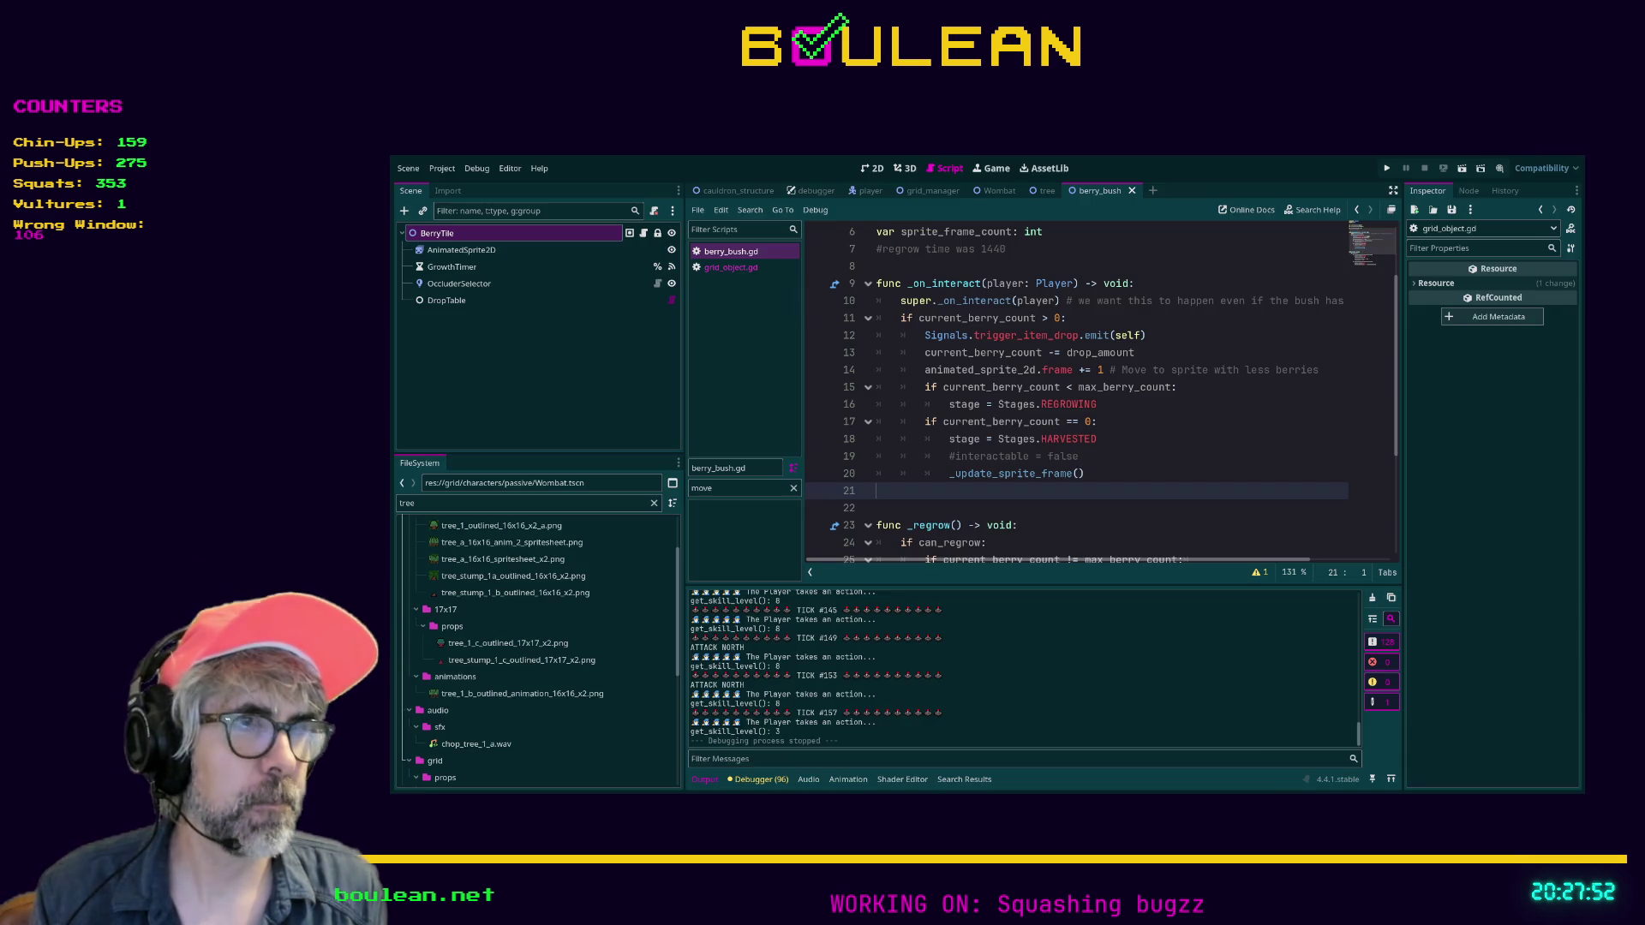
Check the Obsidian Bugs note, then run the wizard game from the Godot editor with F5
key(alt+Tab)
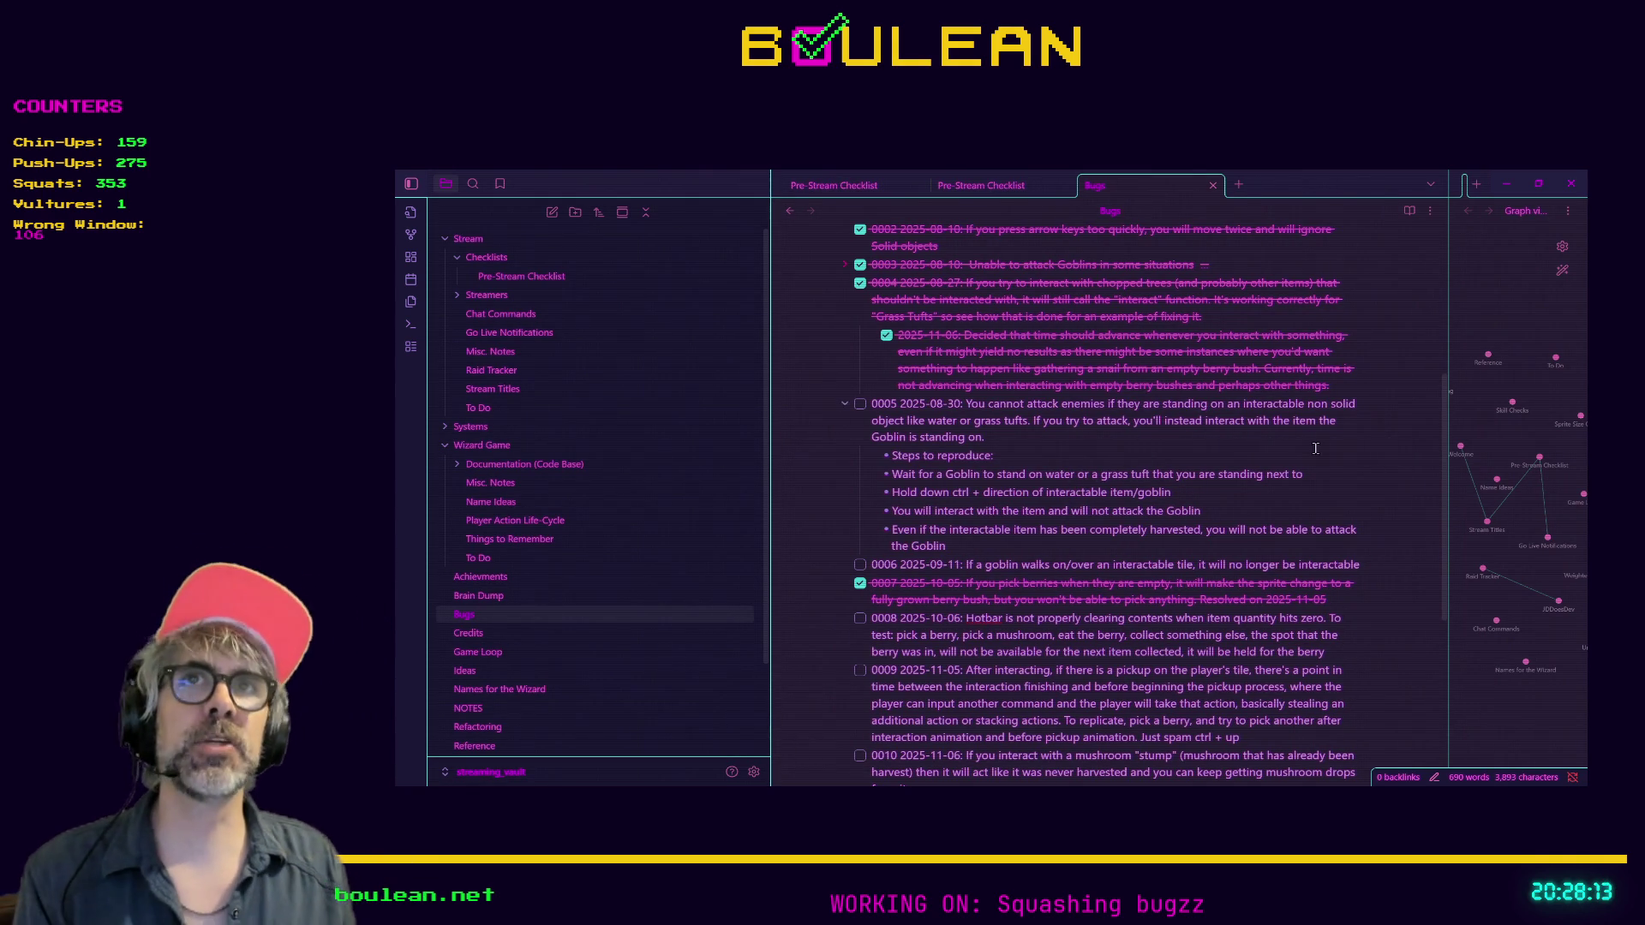
click(1508, 185)
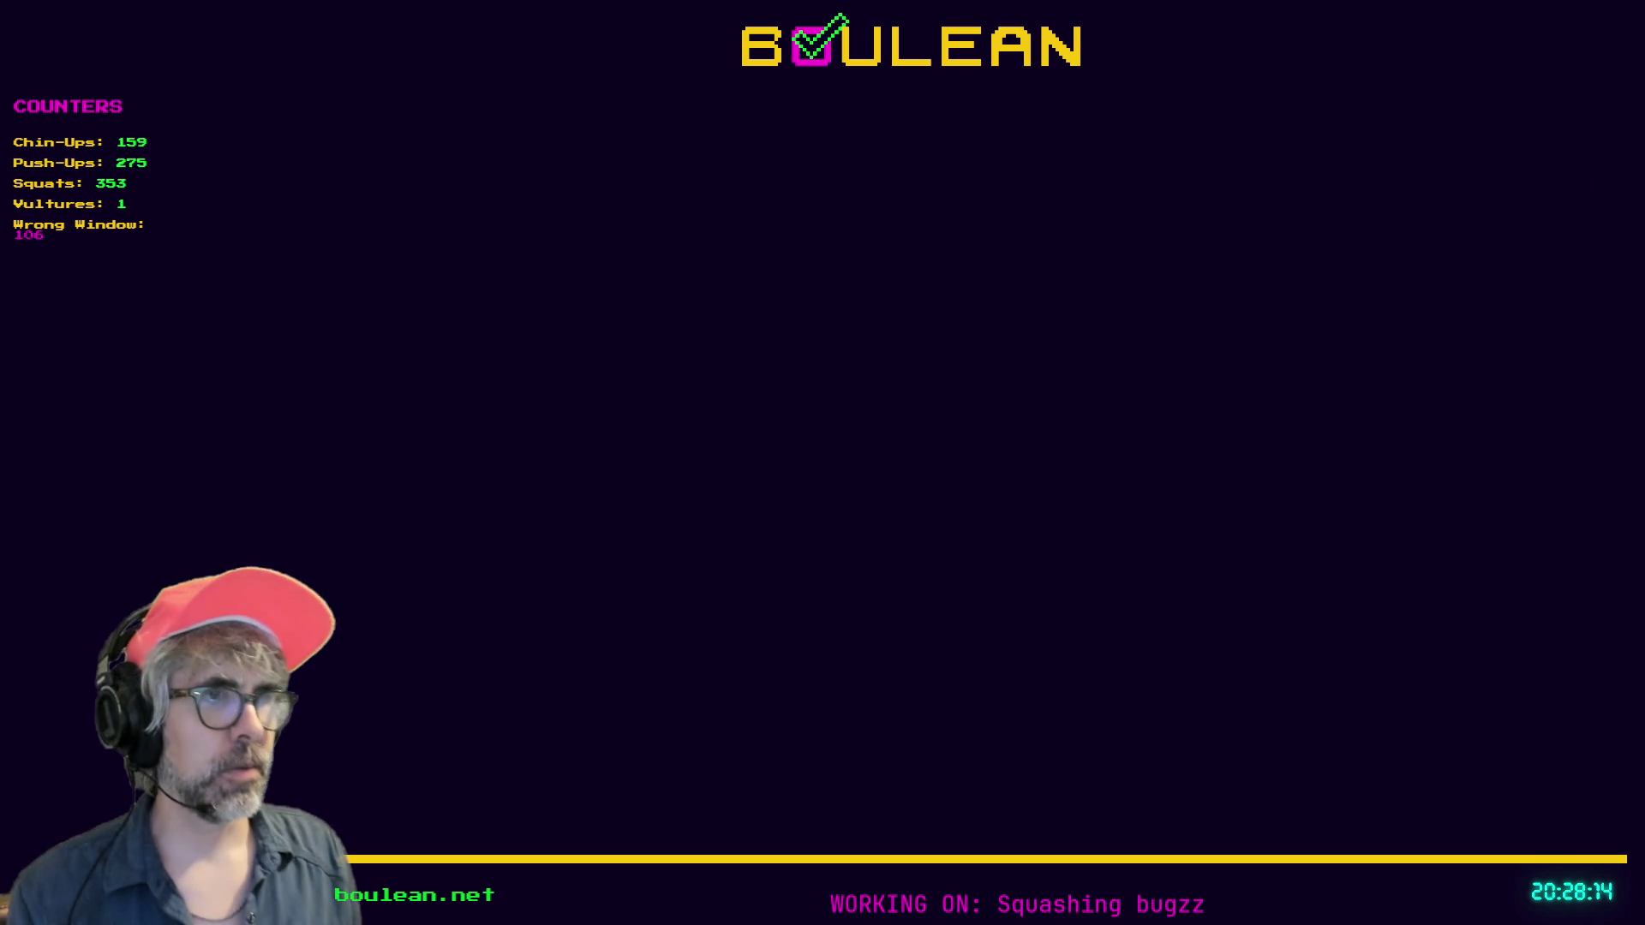
key(alt+Tab)
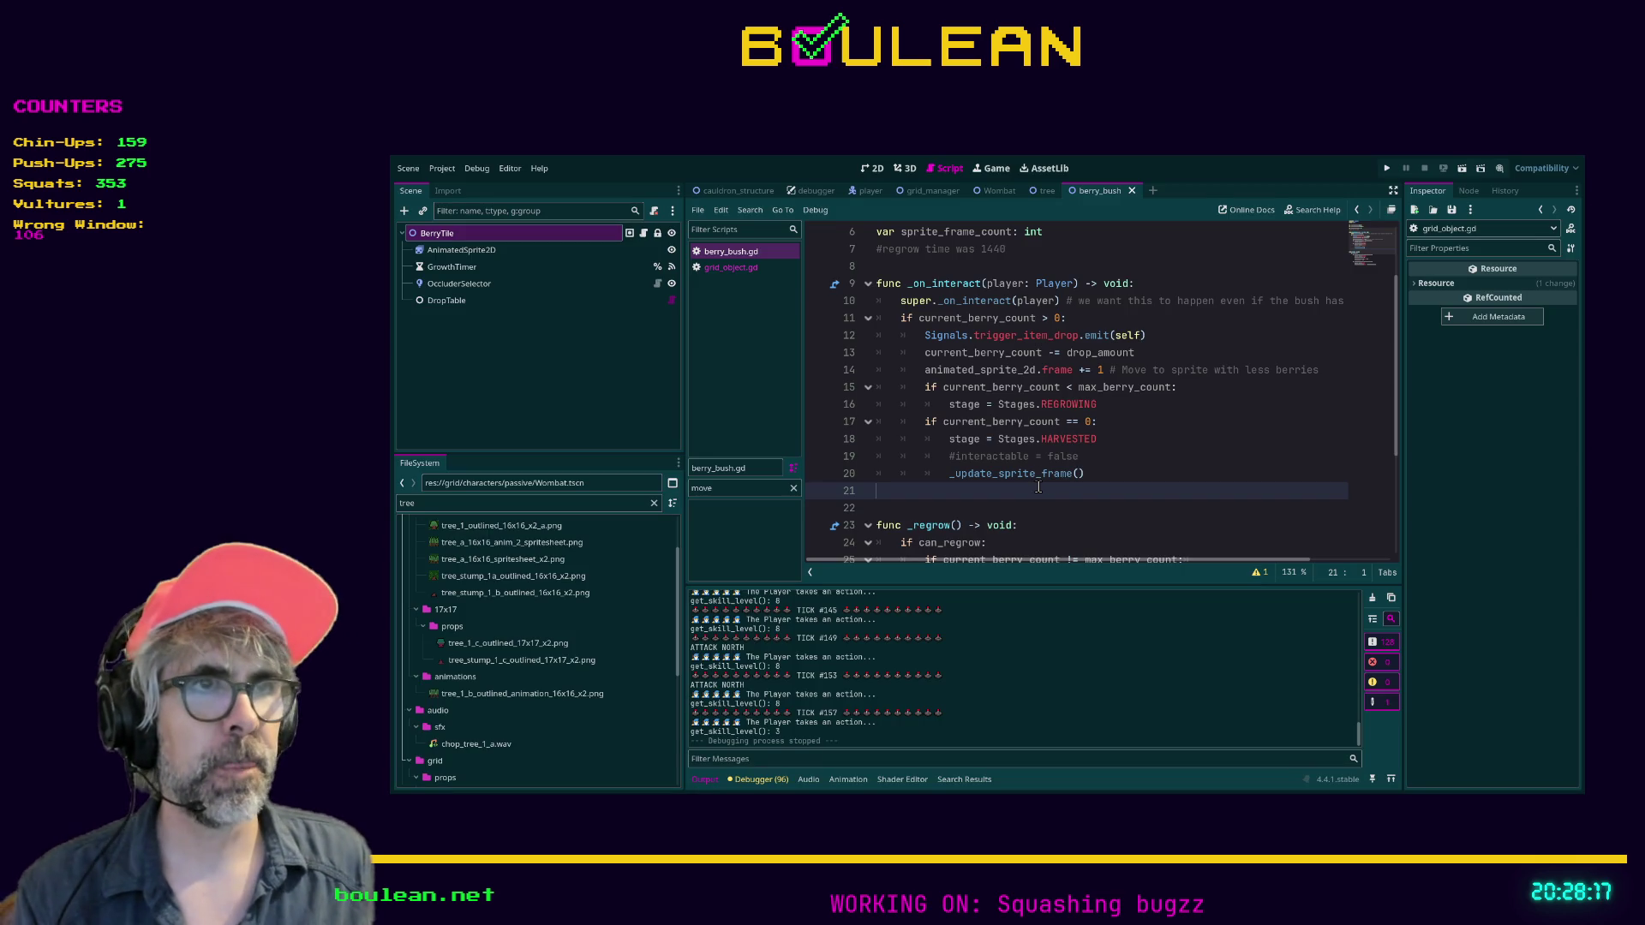
key(F5)
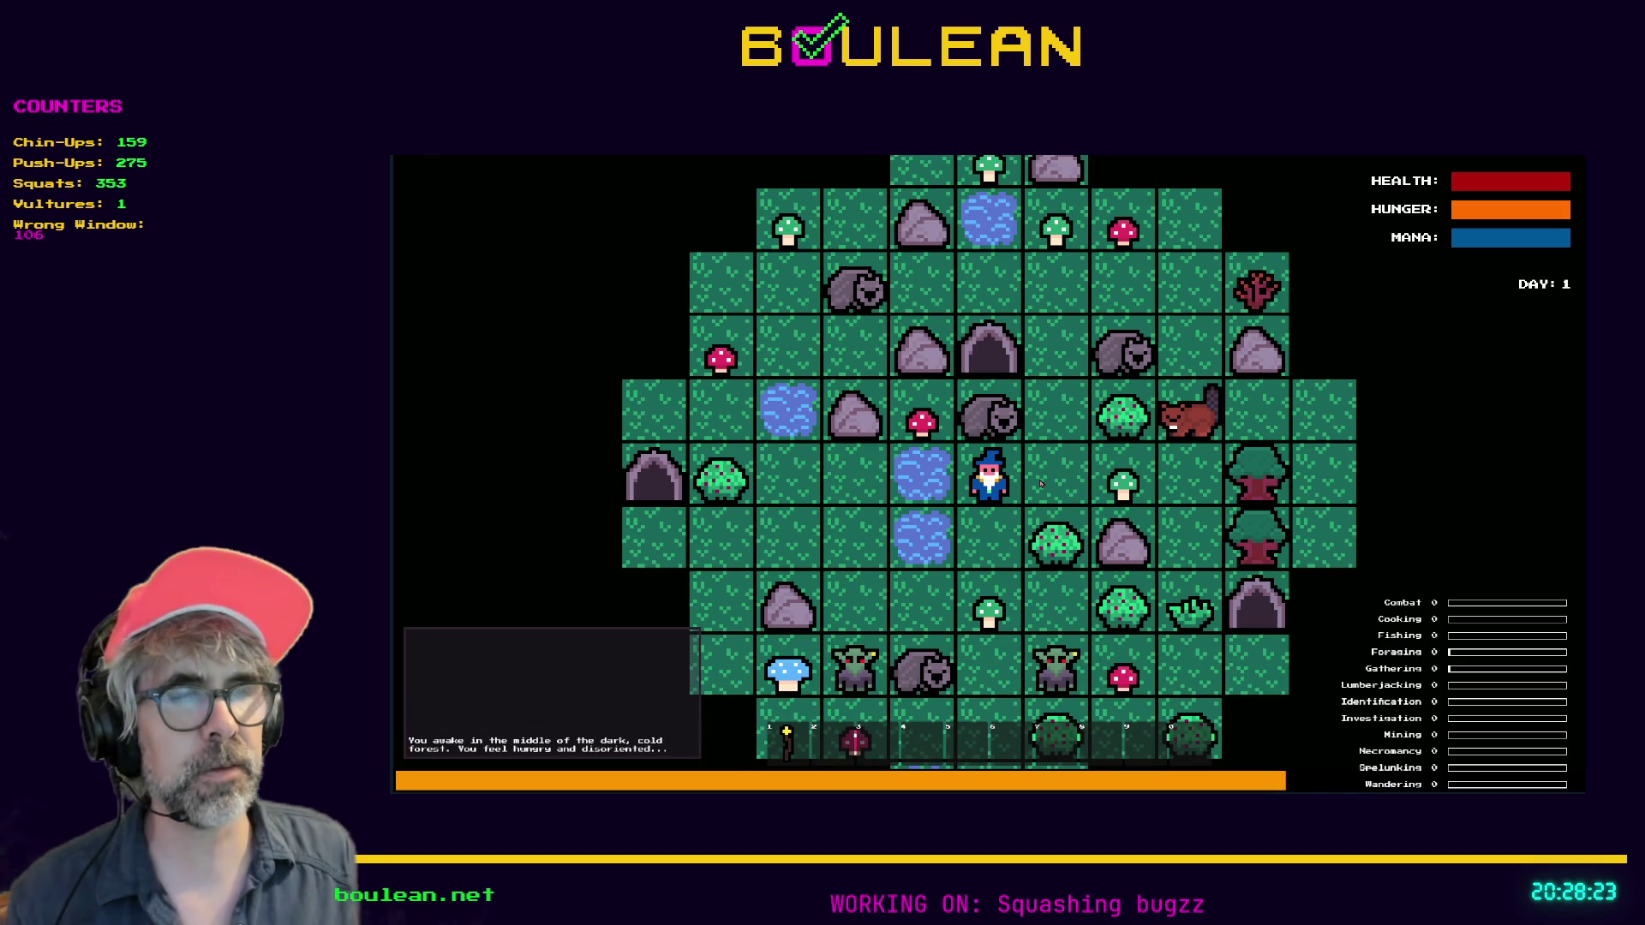
Walk the wizard two tiles left and up onto the bush
key(Down)
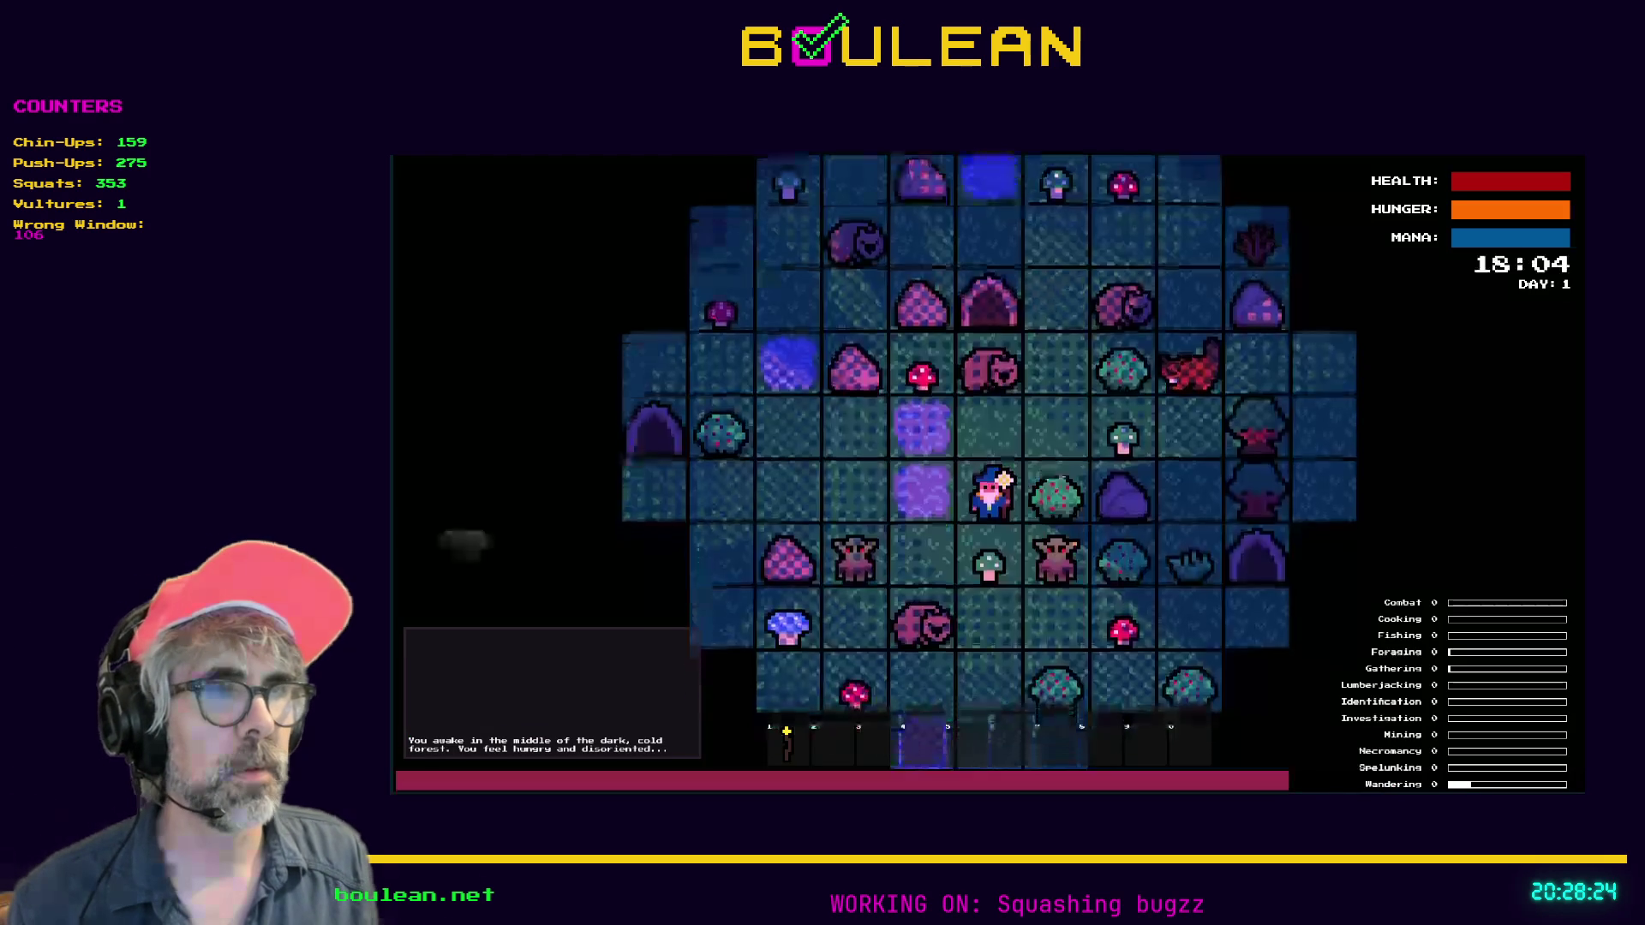
key(Up)
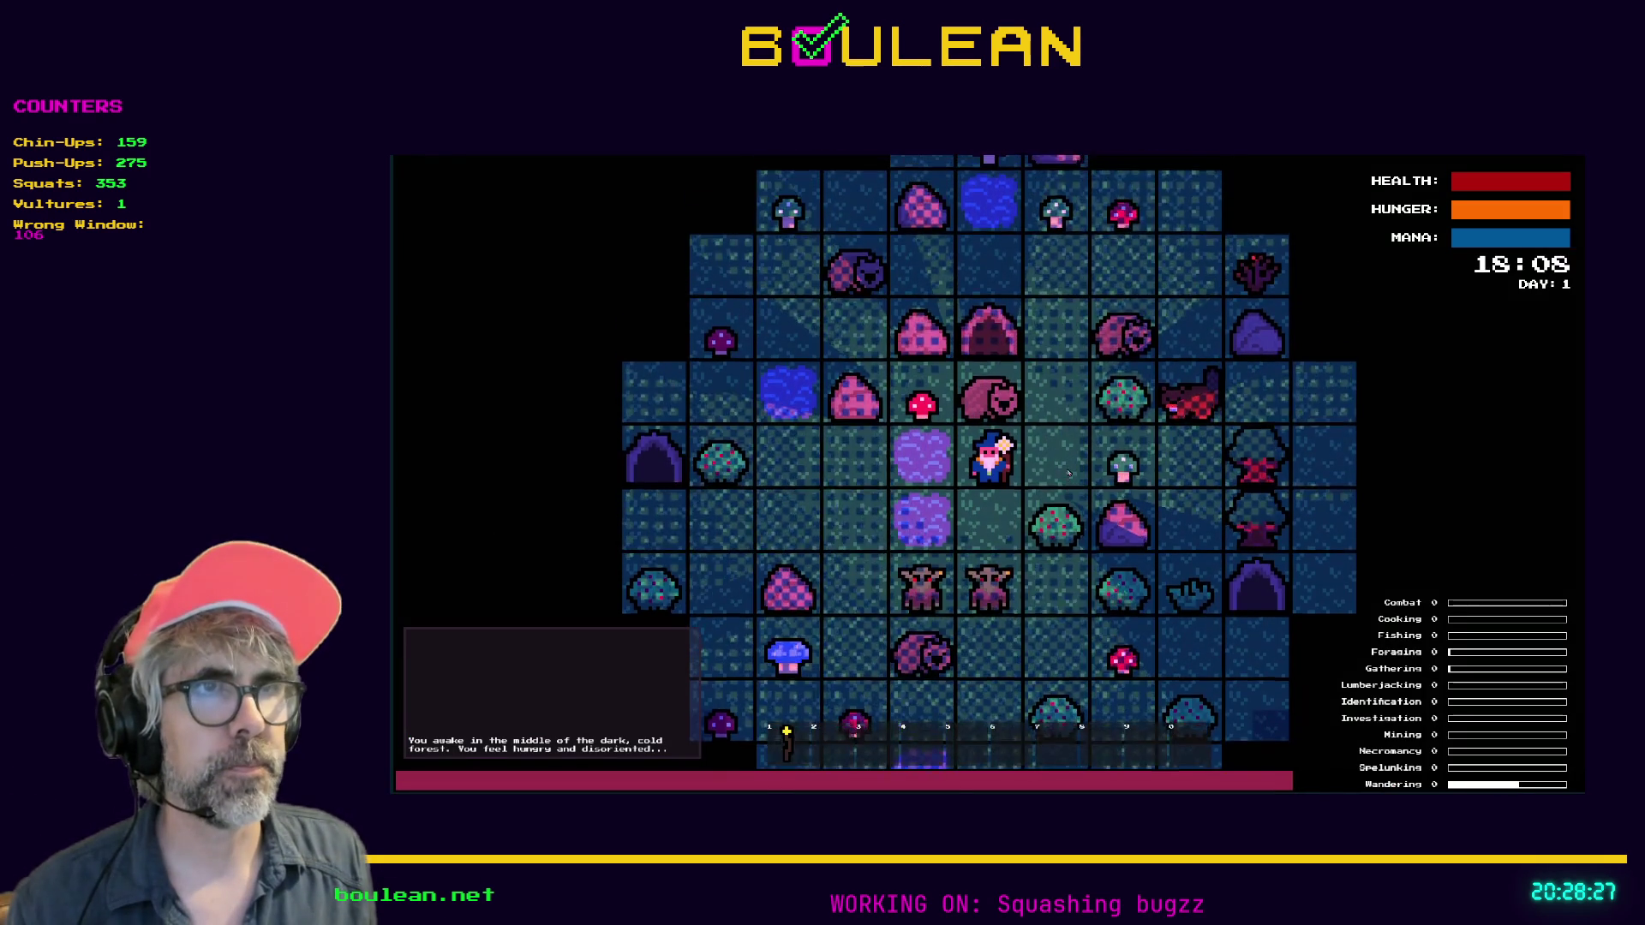
key(Left)
key(Left)
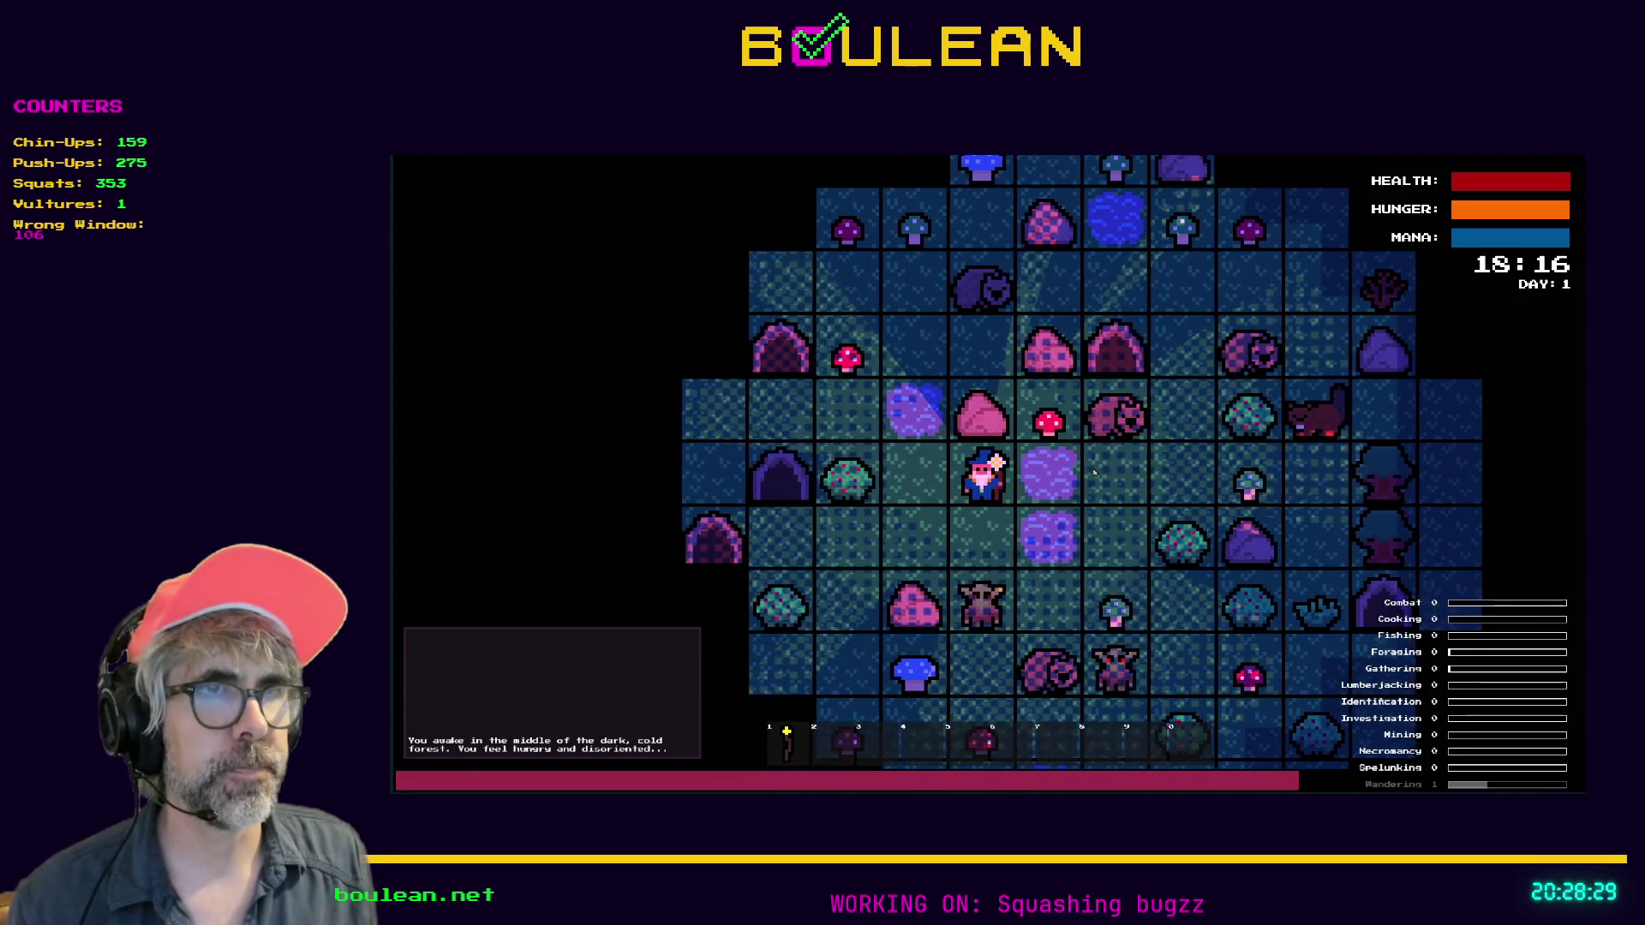
key(Left)
key(Up)
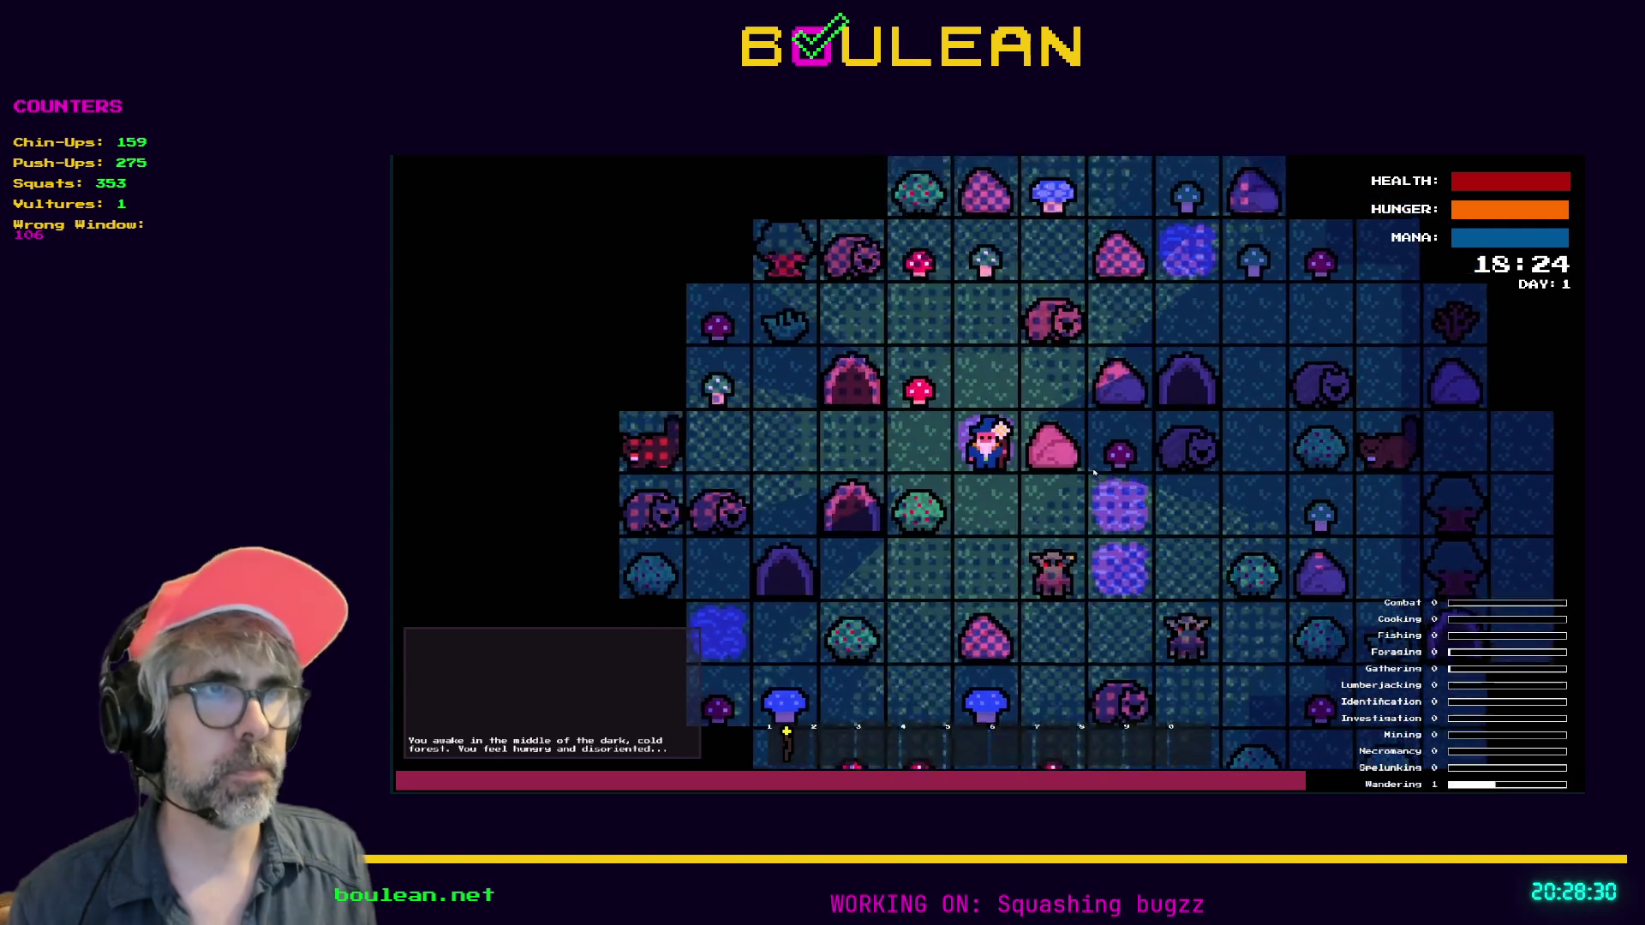
In the debug menu, advance the clock 2h twice, then 24h and 8h
key(grave)
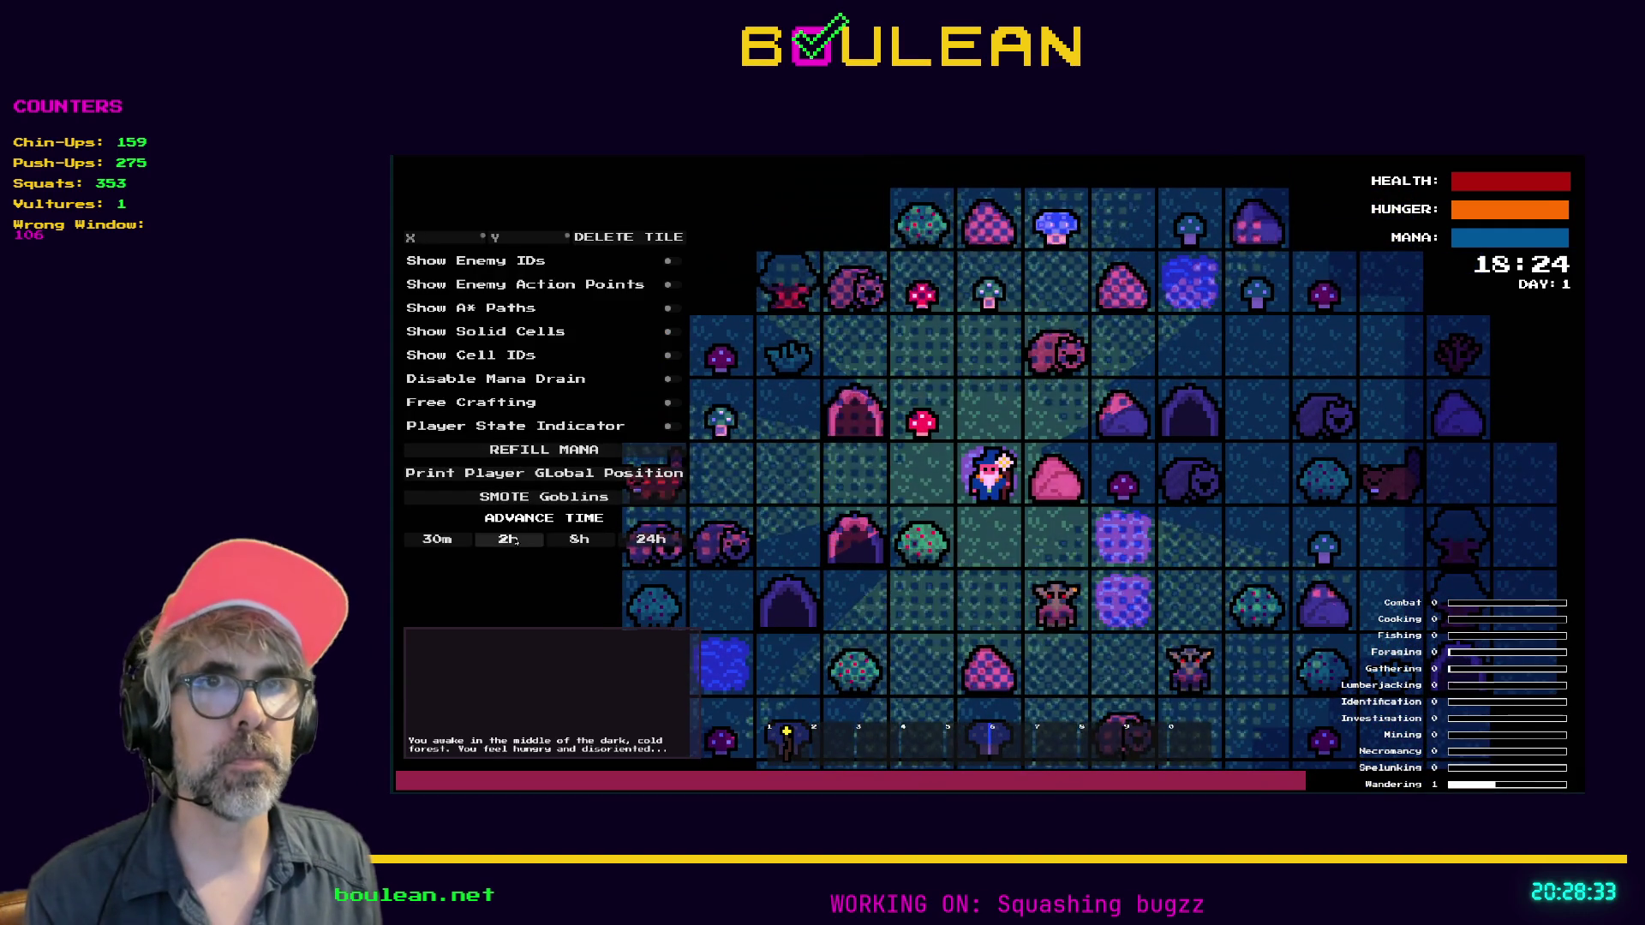
click(512, 540)
click(511, 540)
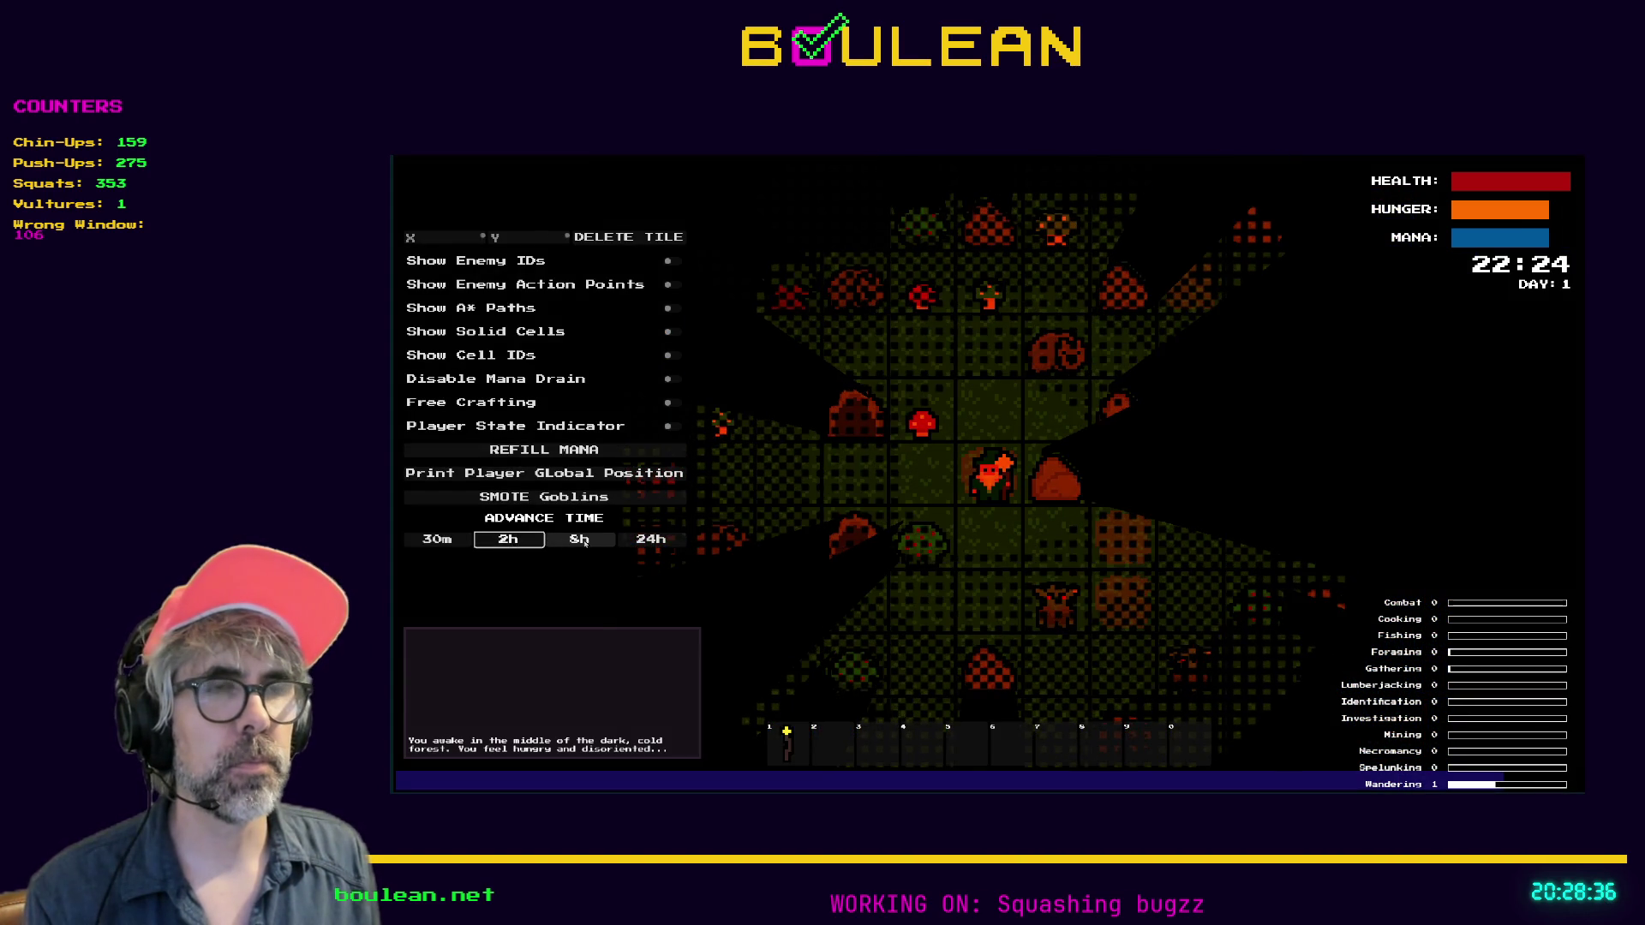
click(641, 540)
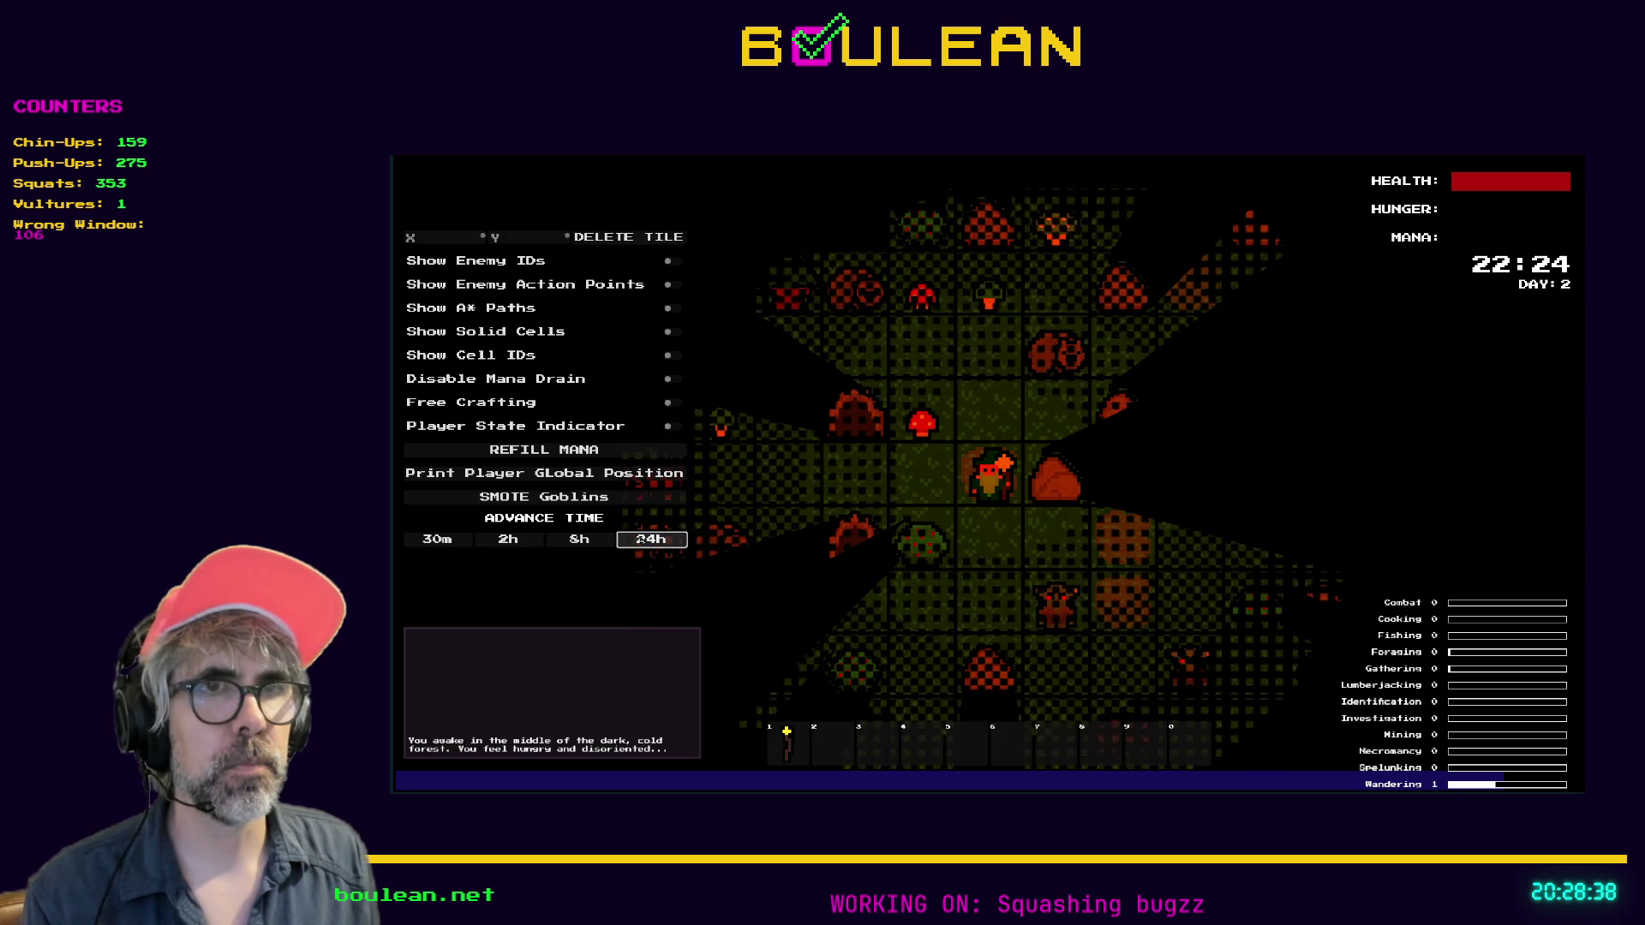
click(592, 542)
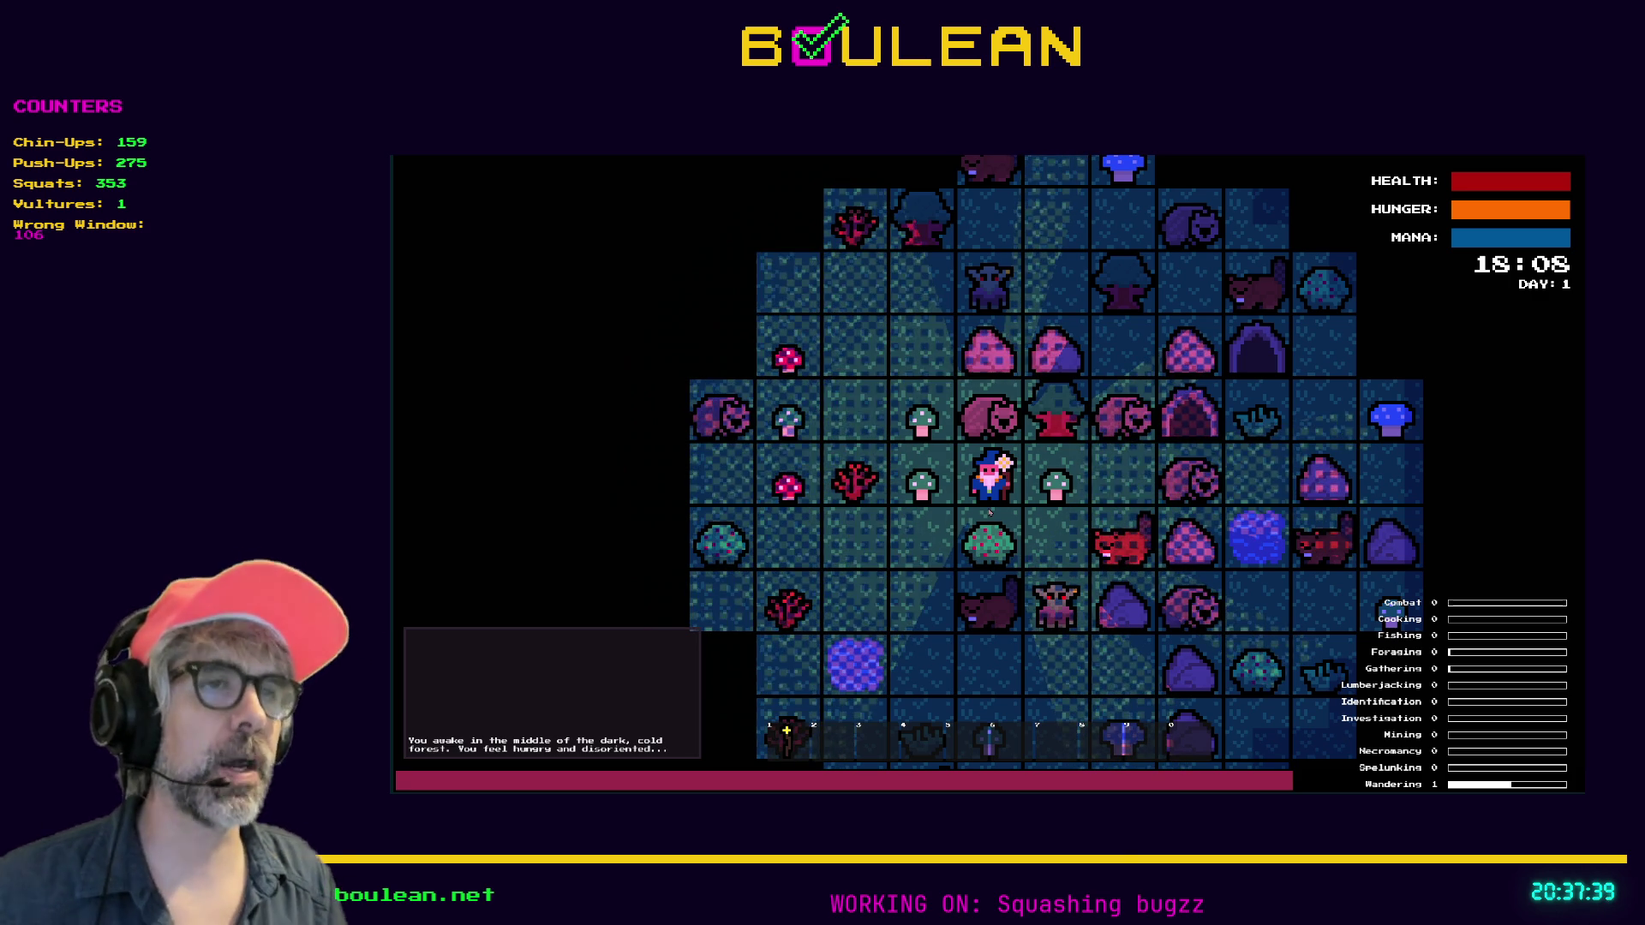
Step the wizard west and craft a Cauldron from stone in the crafting list
key(Left)
key(c)
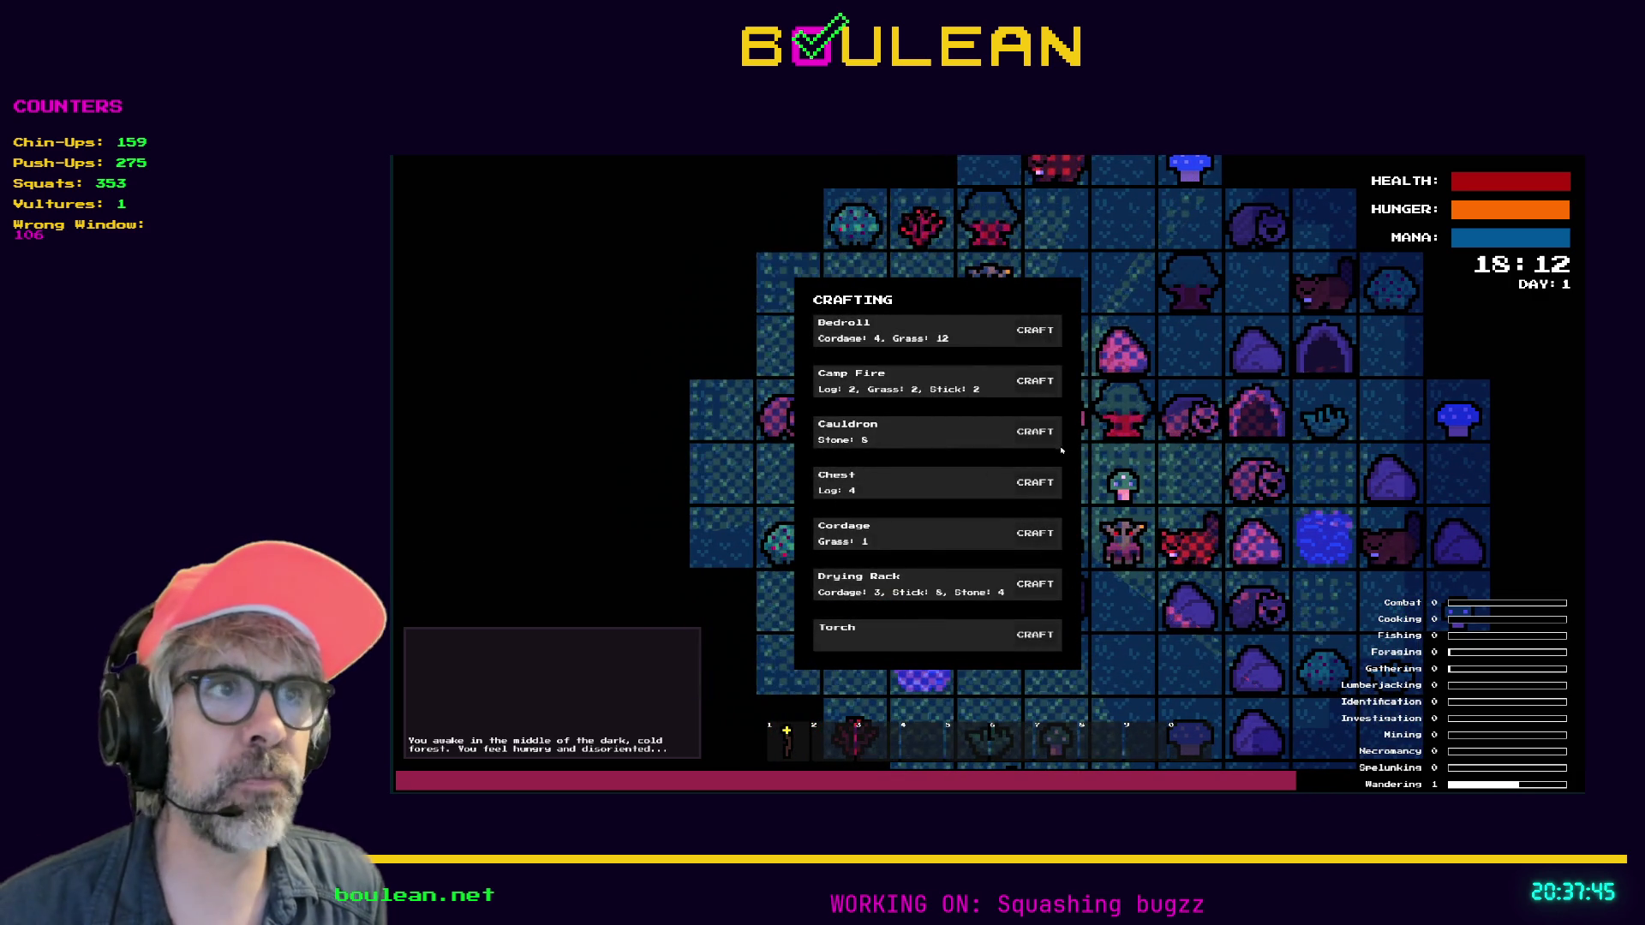
click(1036, 431)
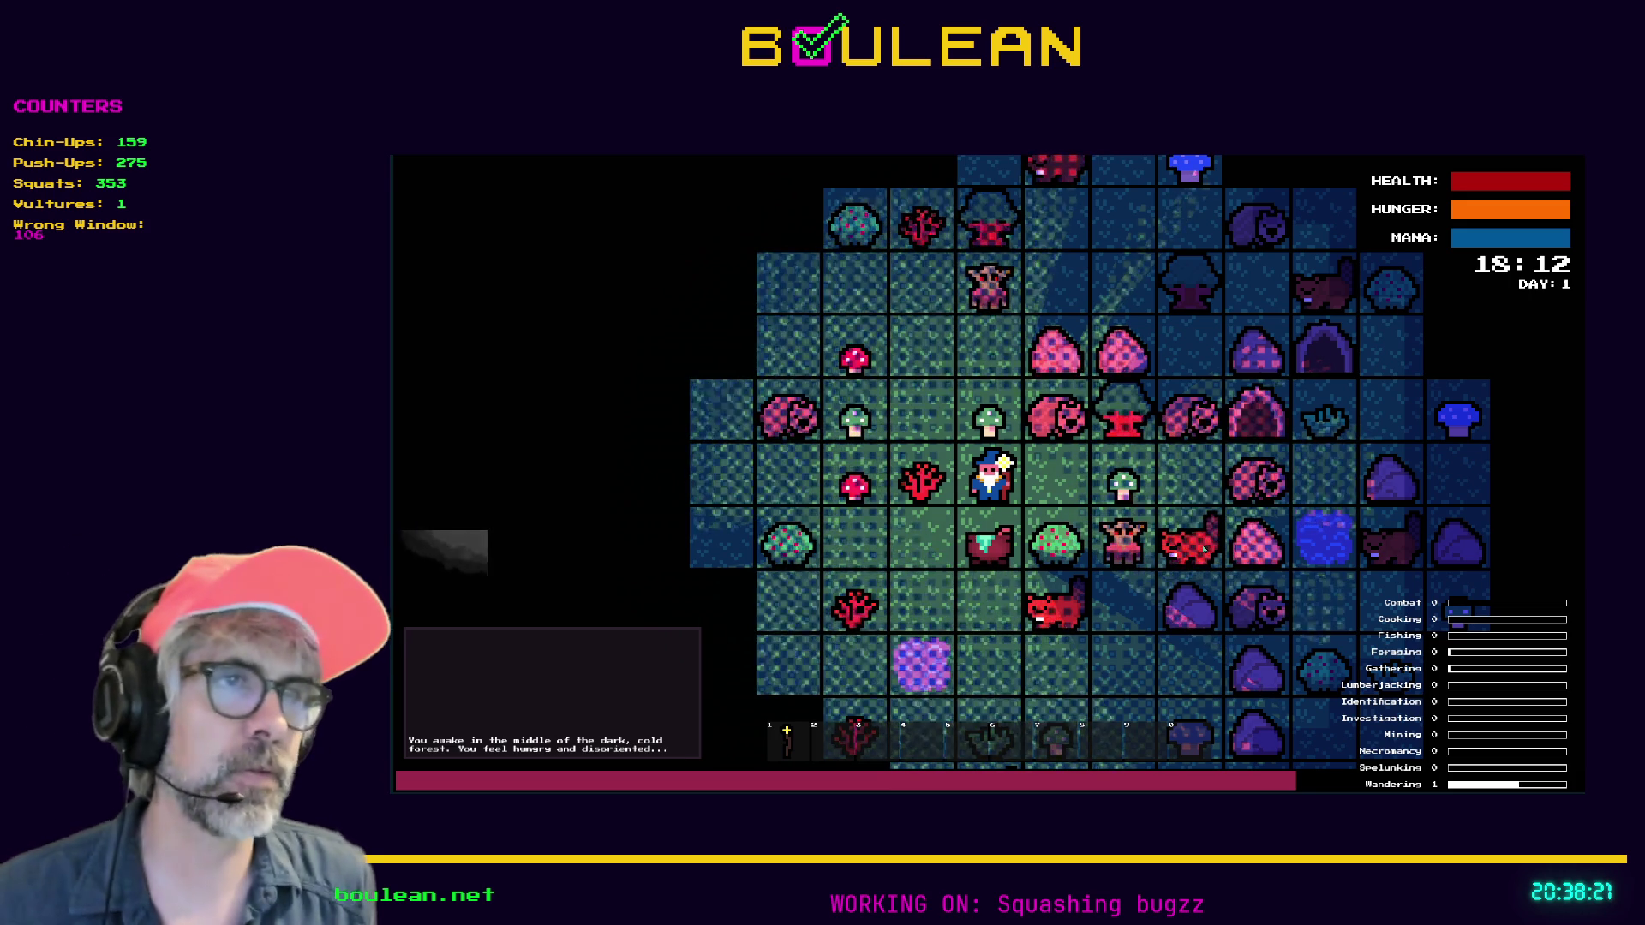
Move the wizard west and north, toggling the debug options open and closed
key(Left)
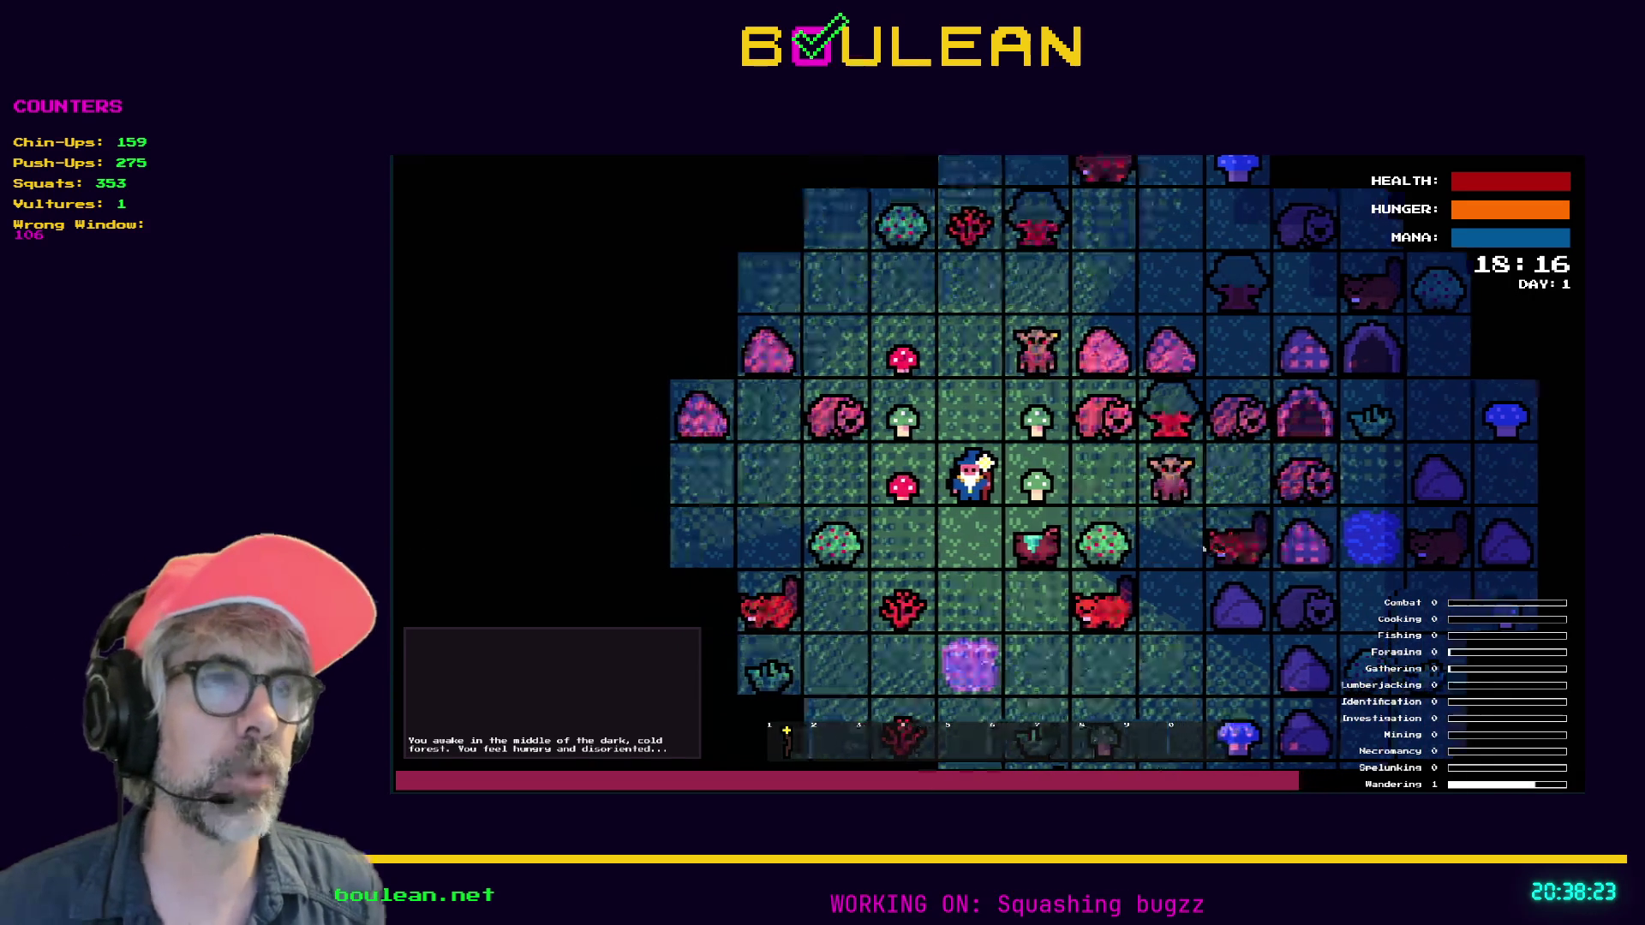
key(Up)
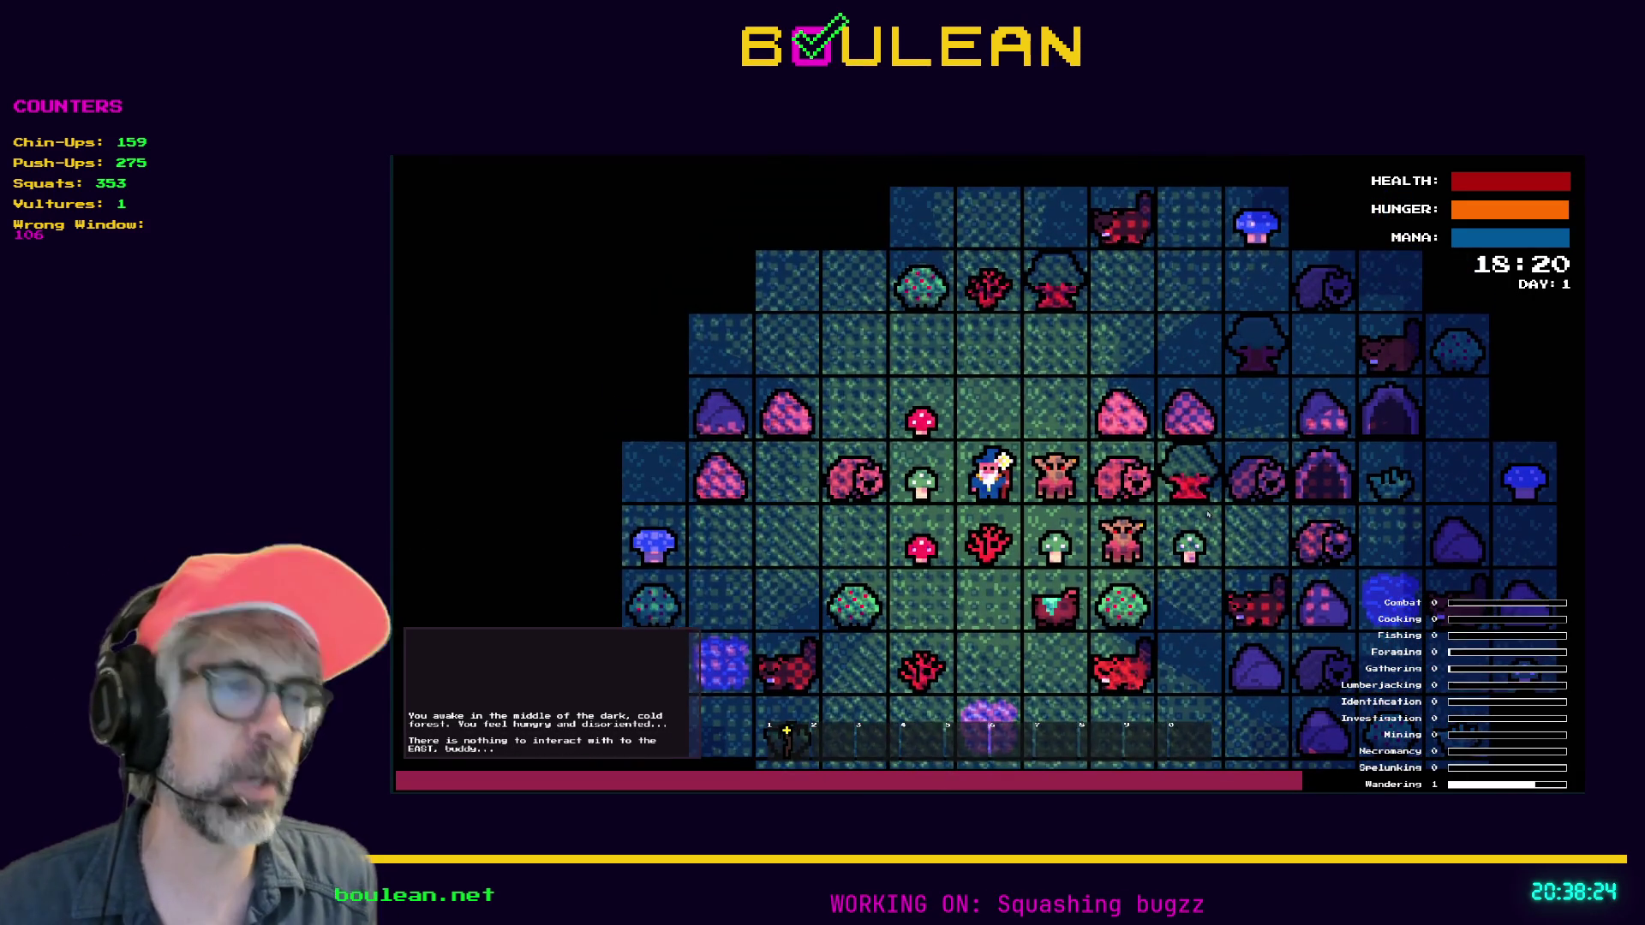
key(grave)
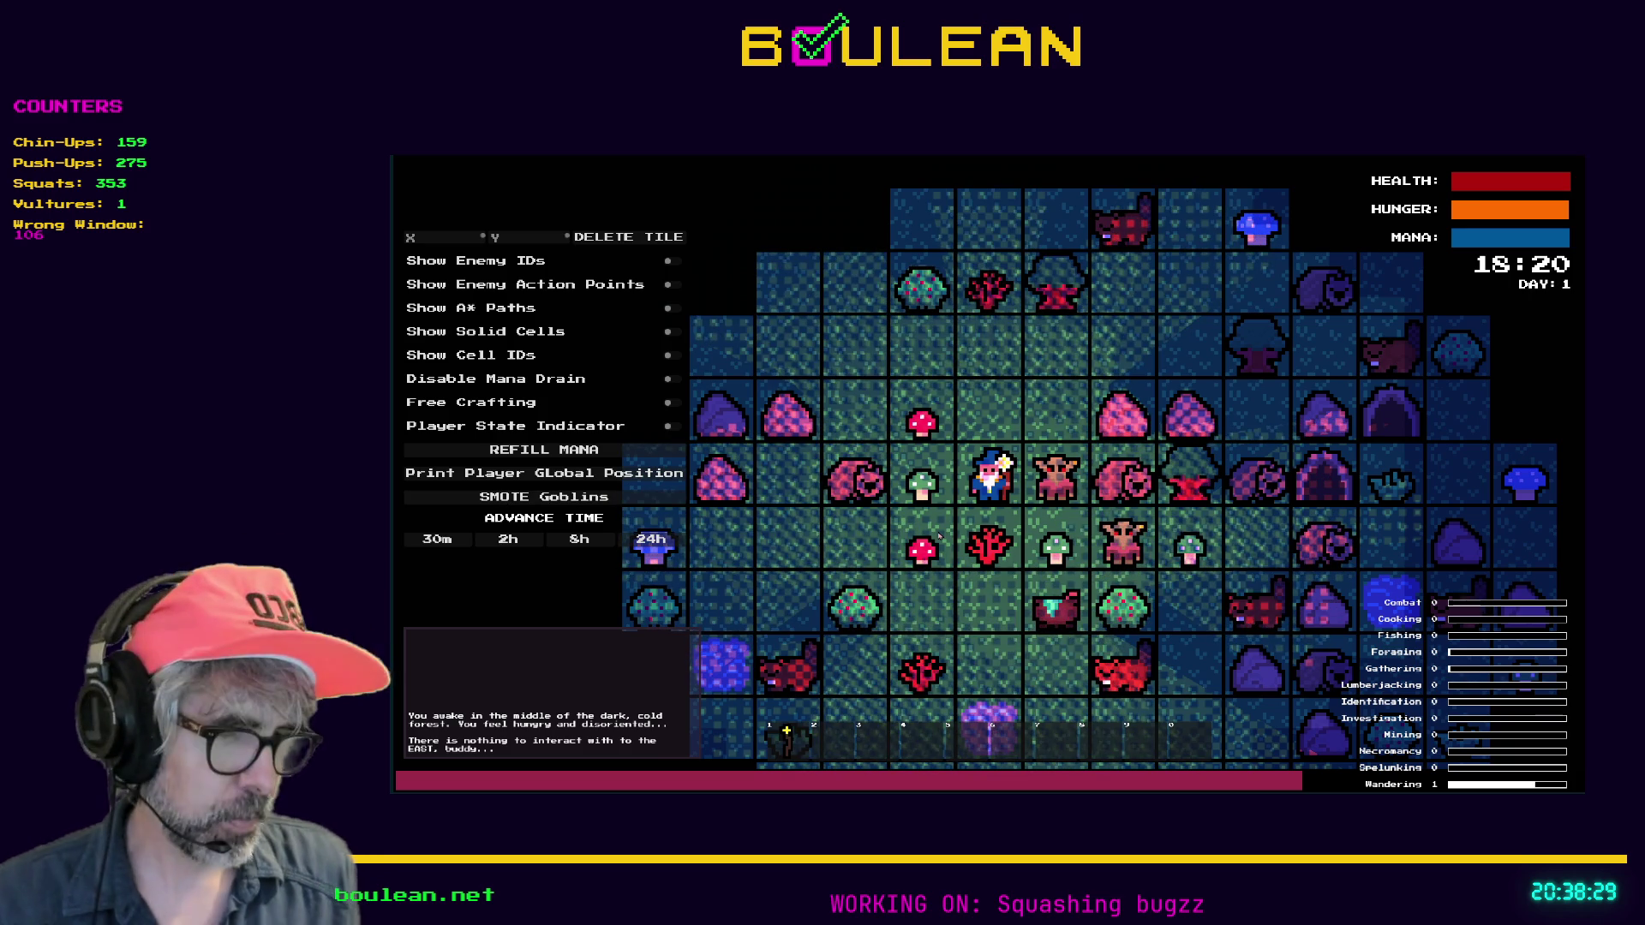
key(grave)
Attack the nearby goblins and destroy the neighbouring gravestones
key(e)
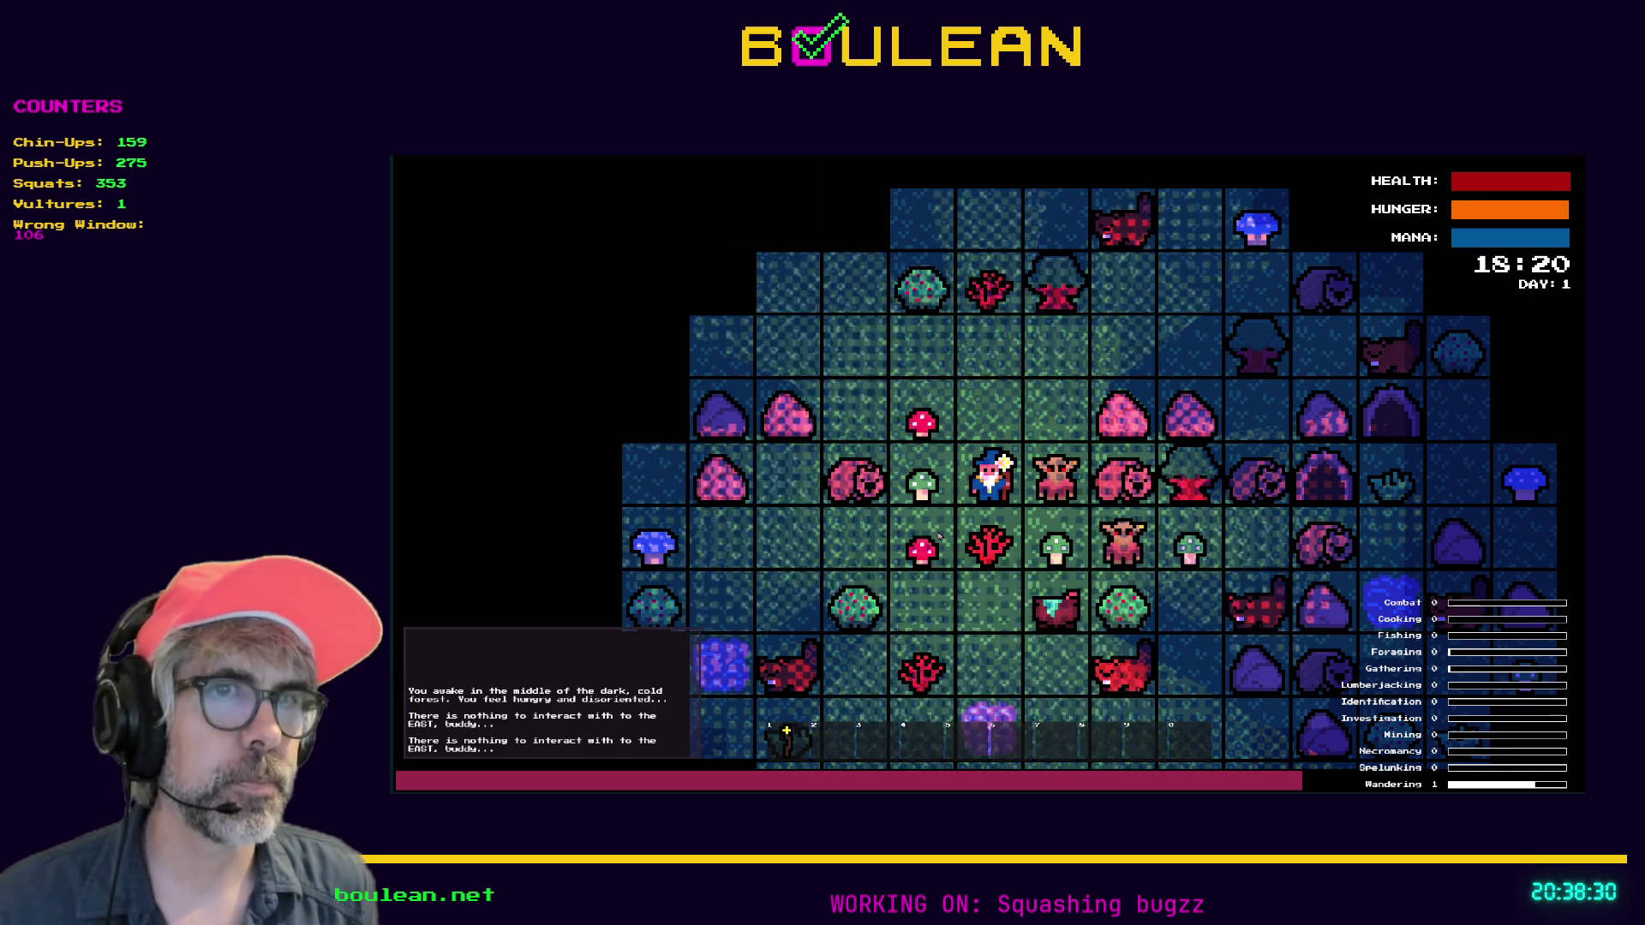
key(e)
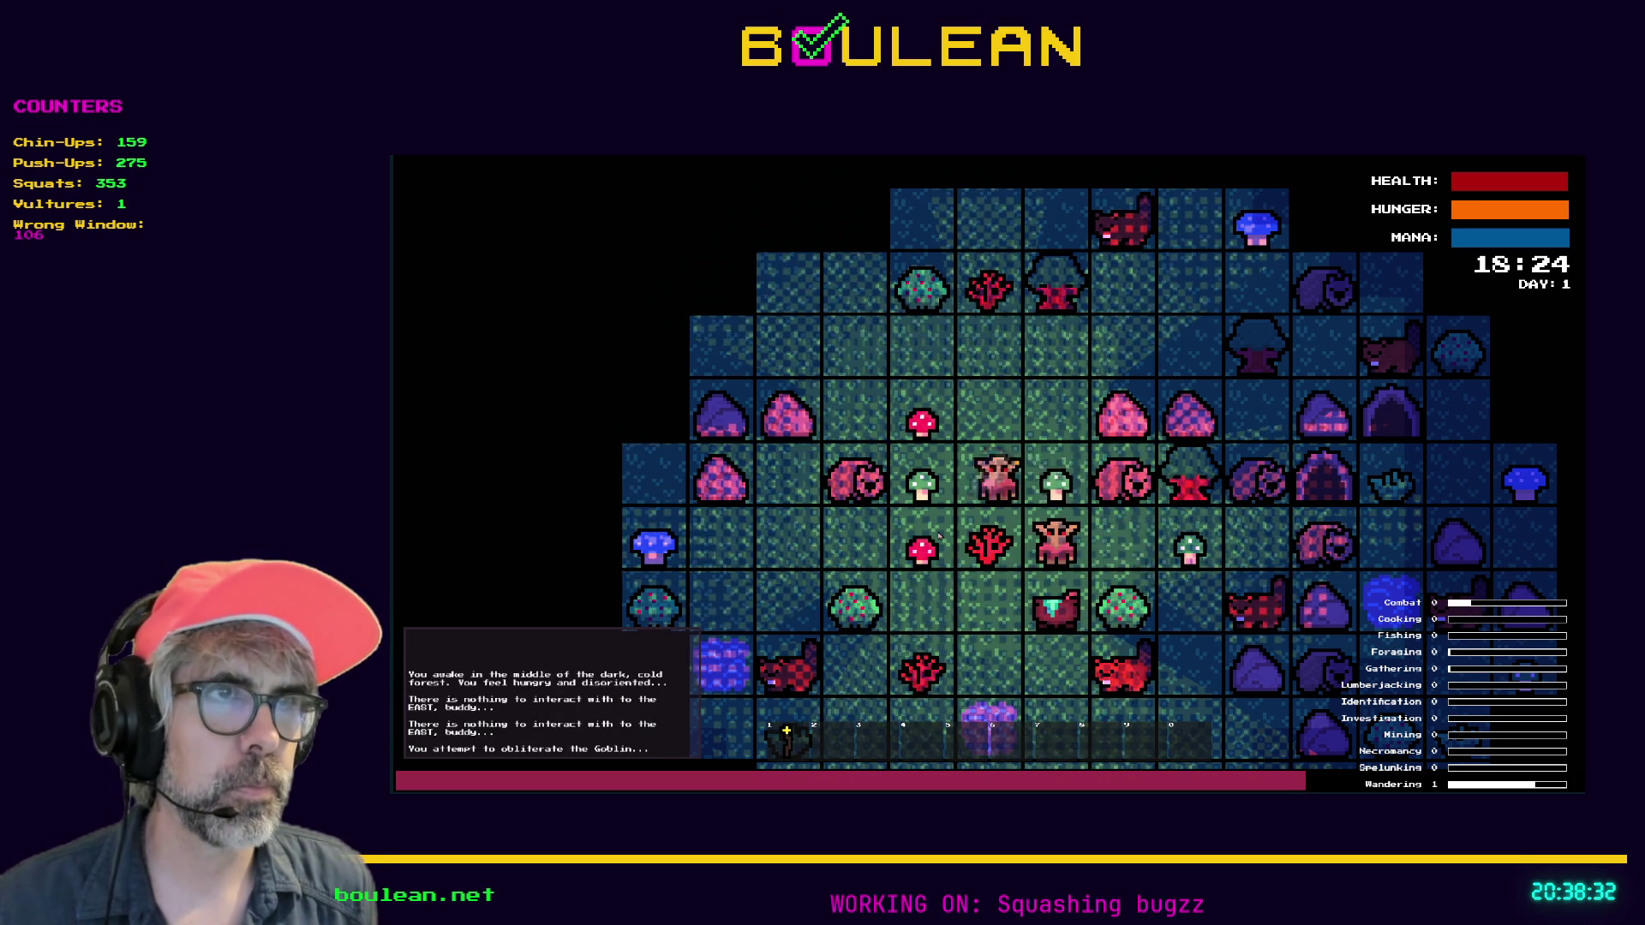
key(e)
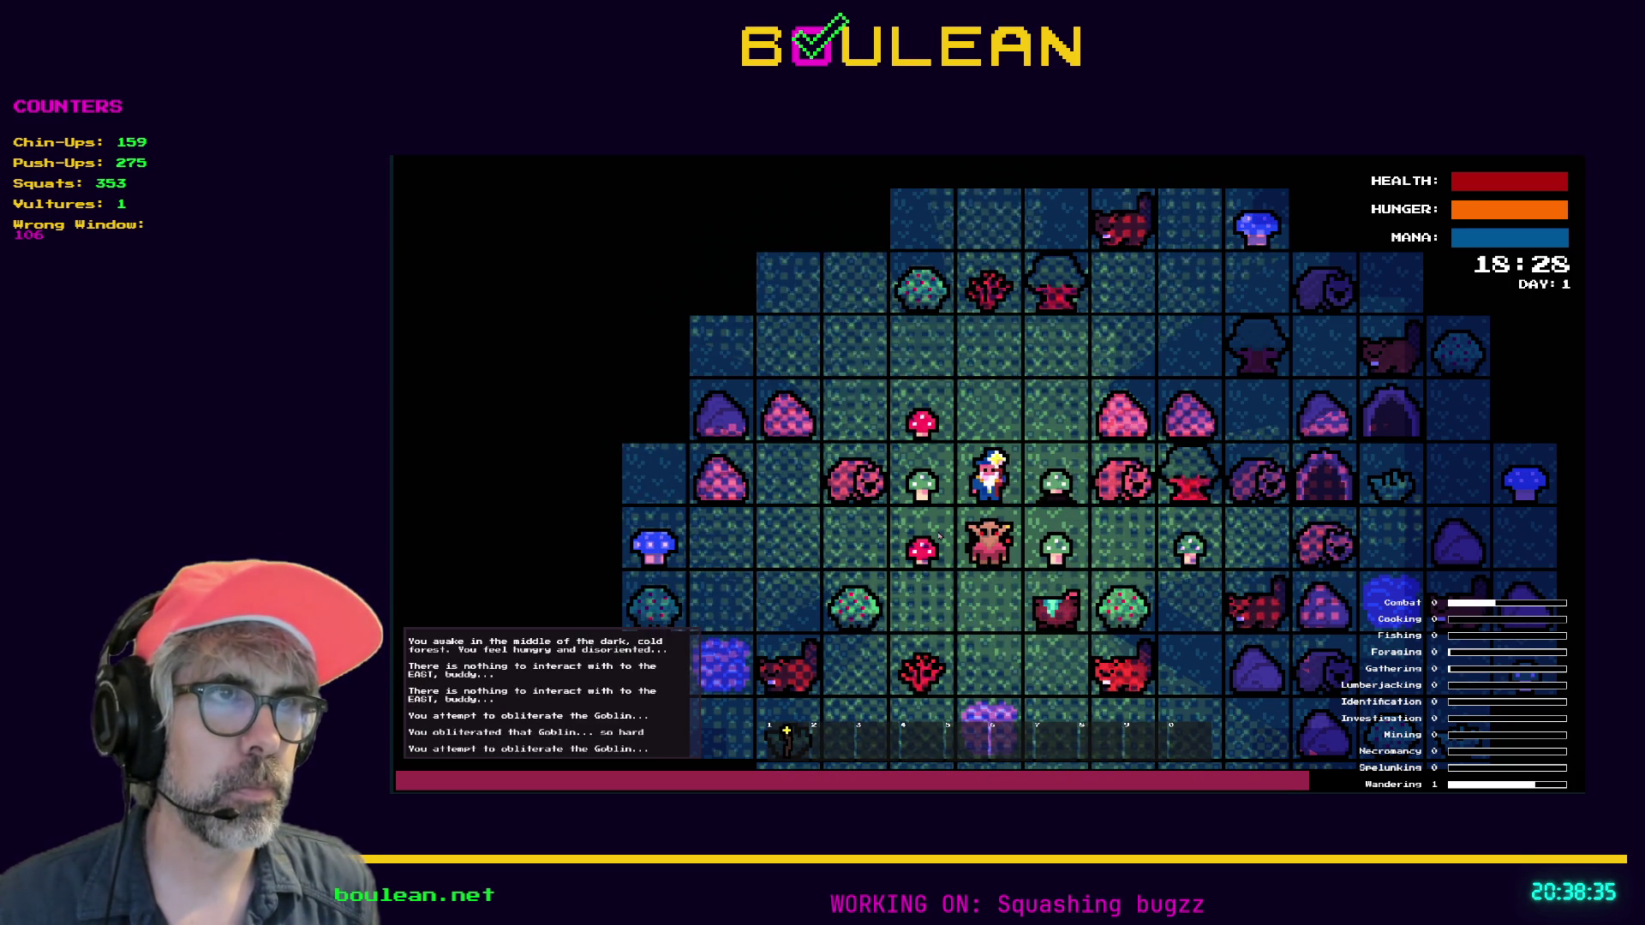
key(e)
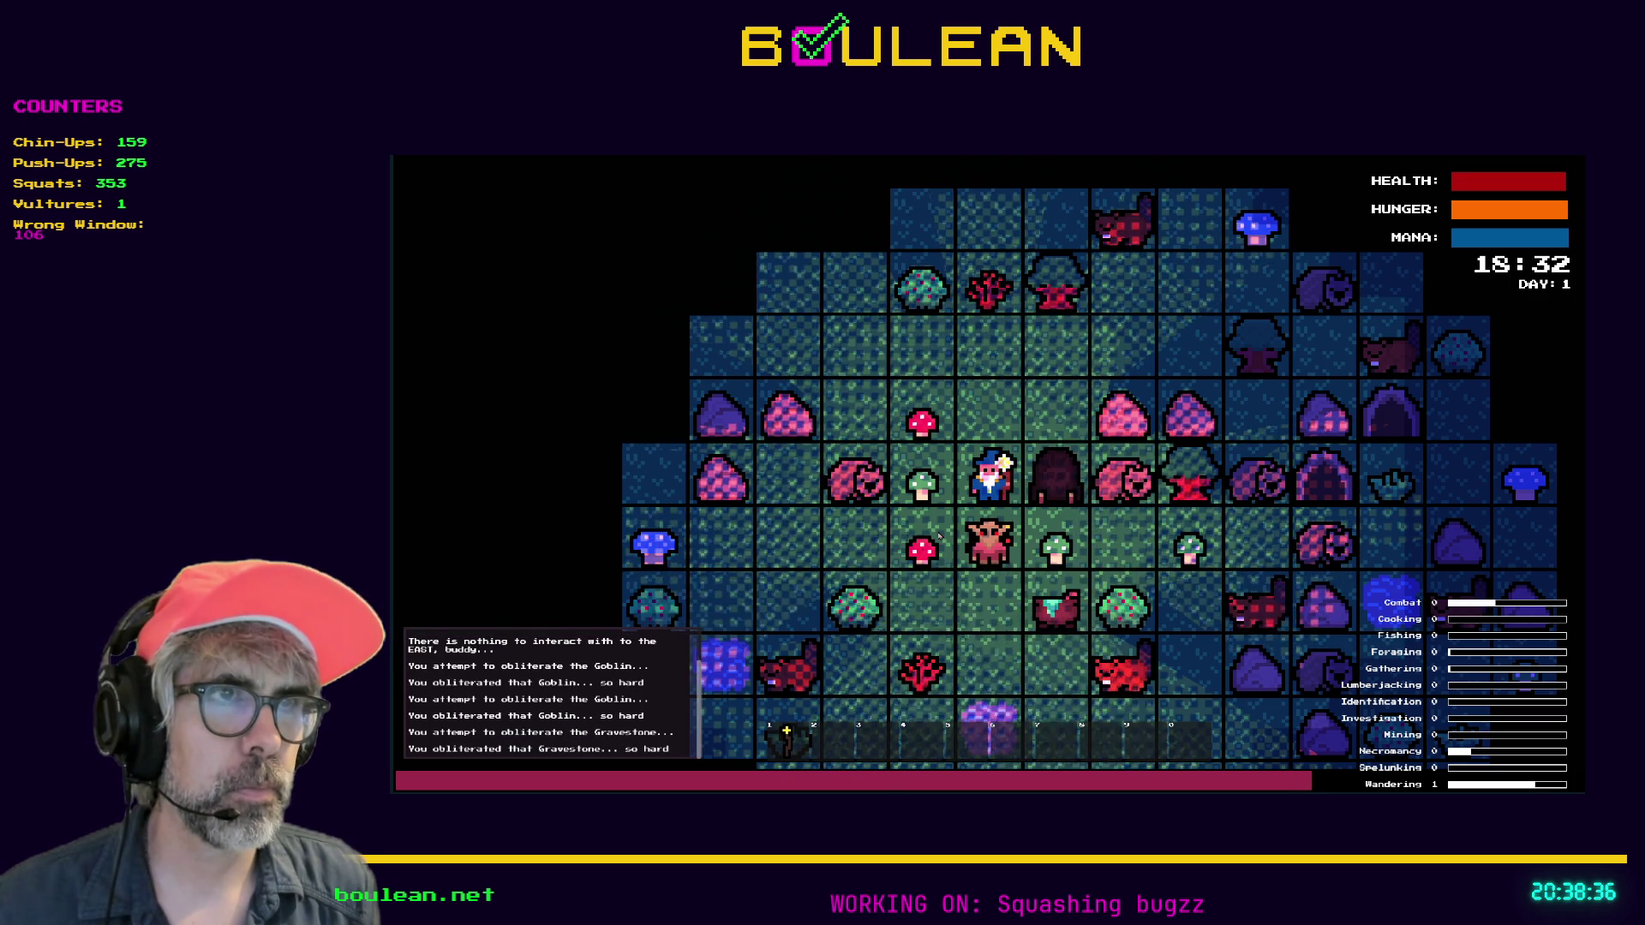
key(Down)
key(Down)
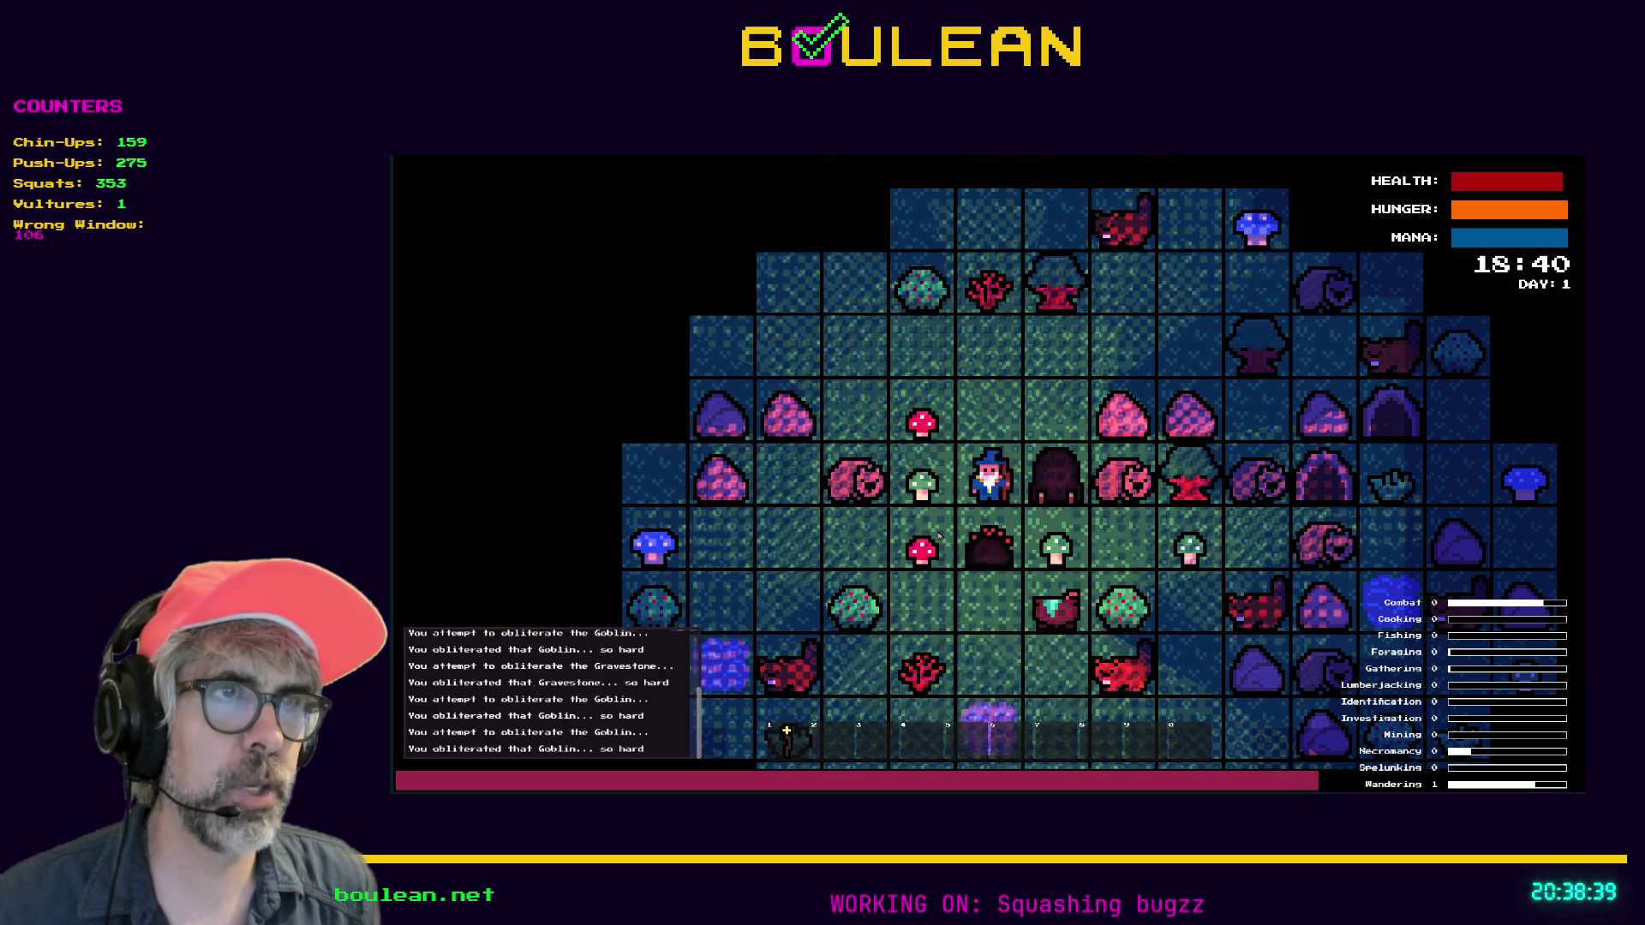
key(e)
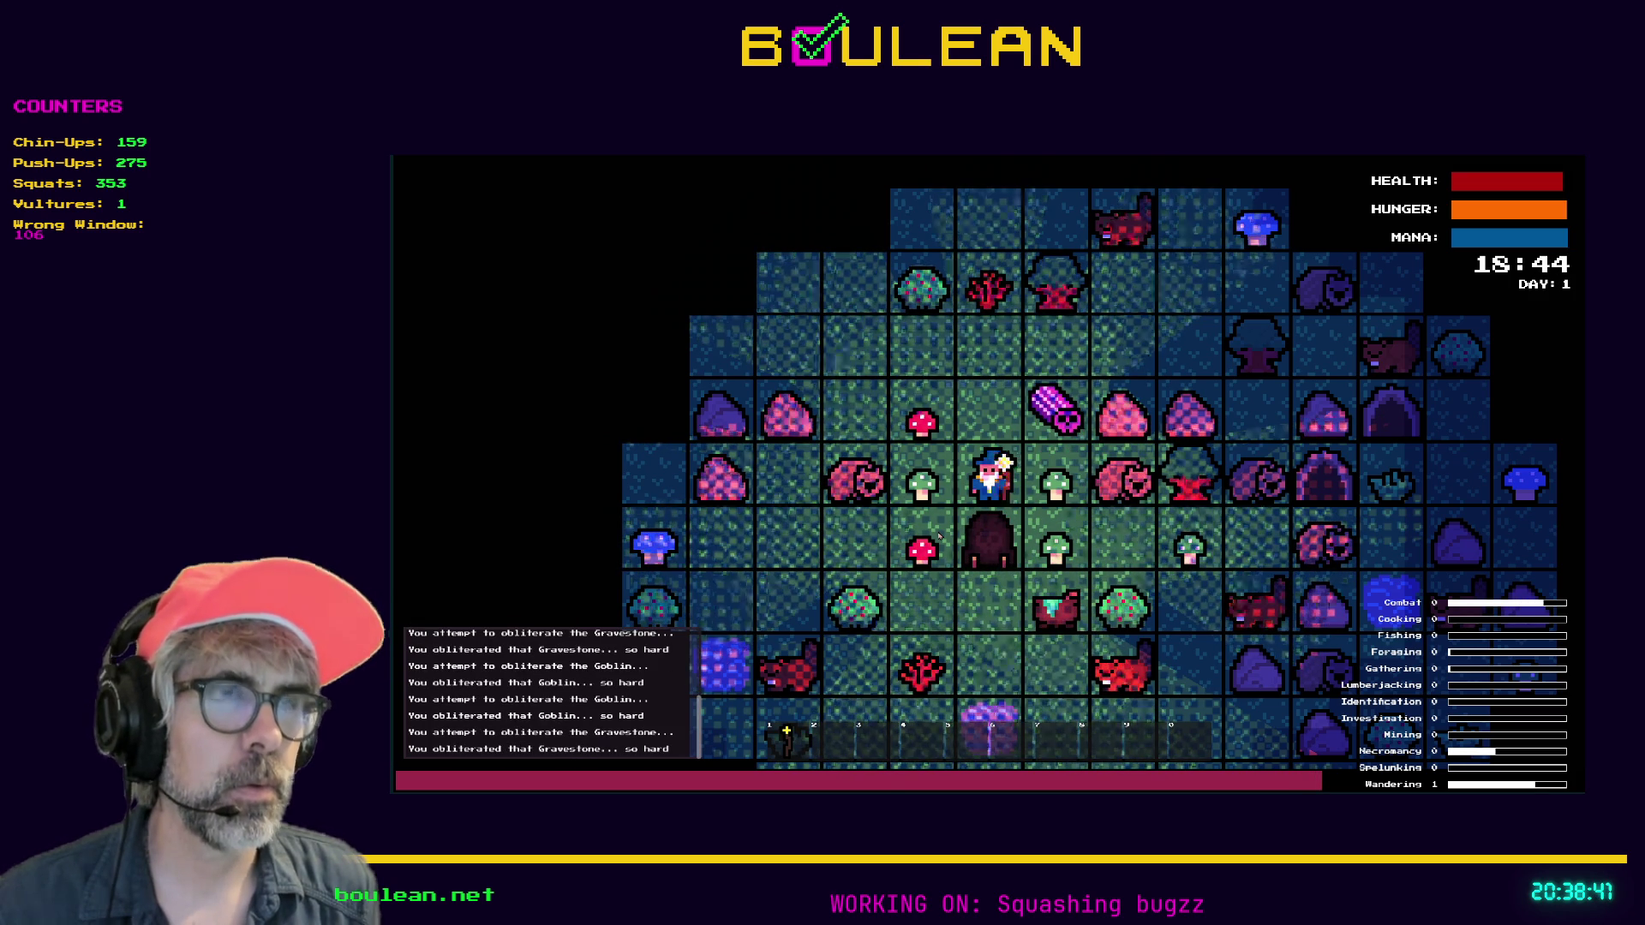
Pick up the dropped Soul and collect the green mushrooms below
key(Up)
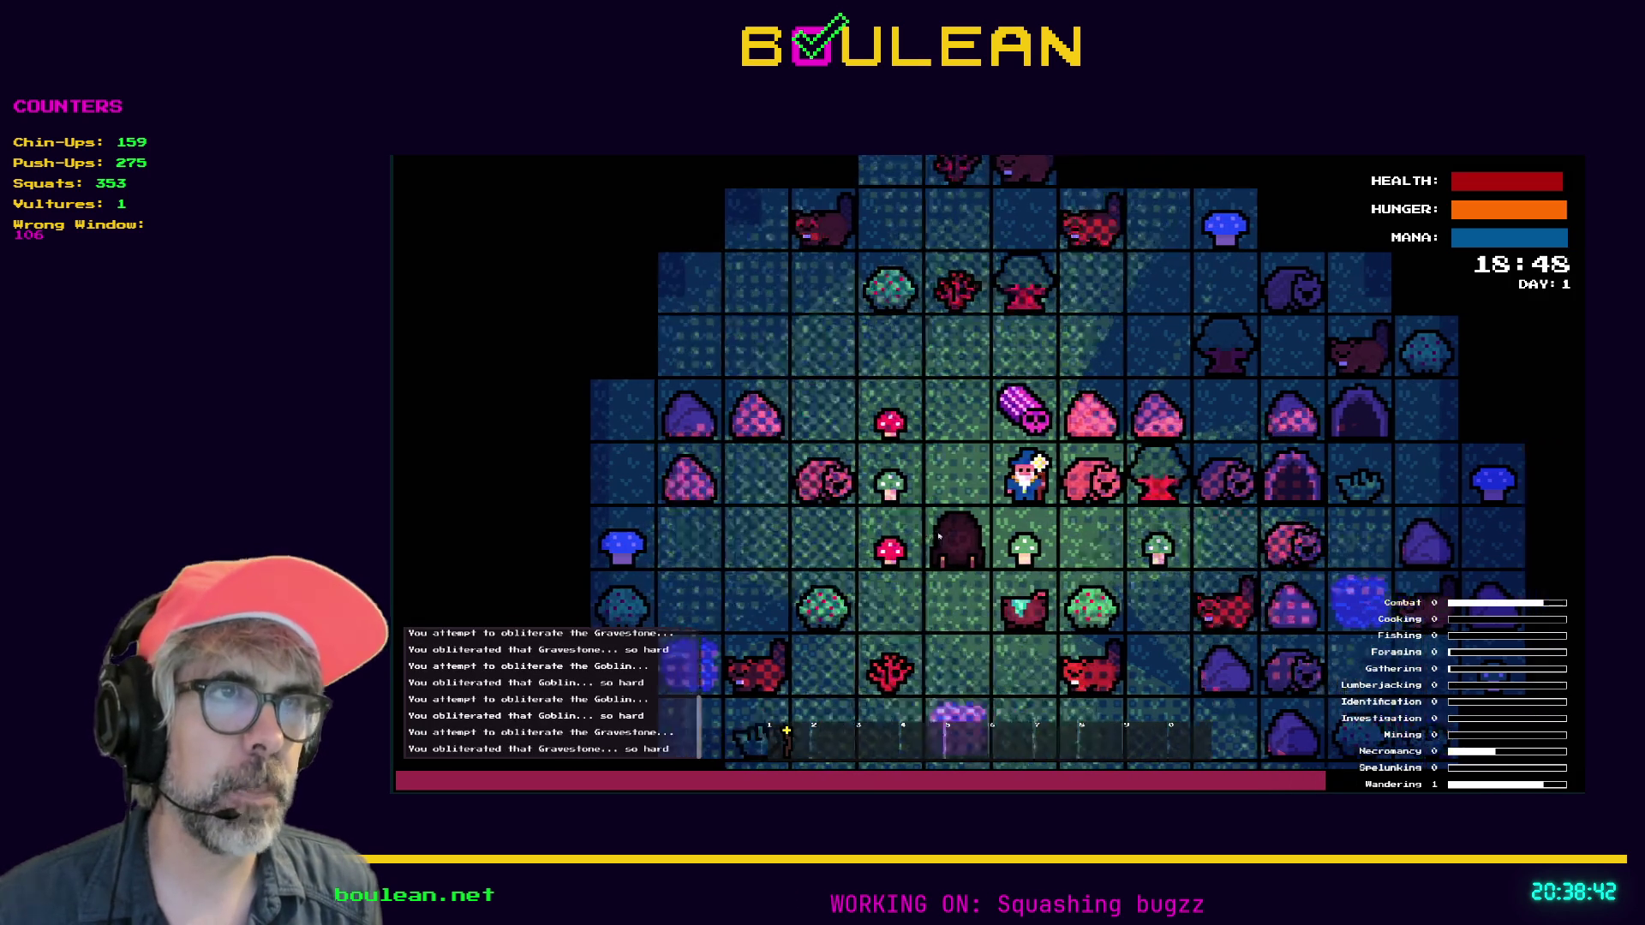
key(Right)
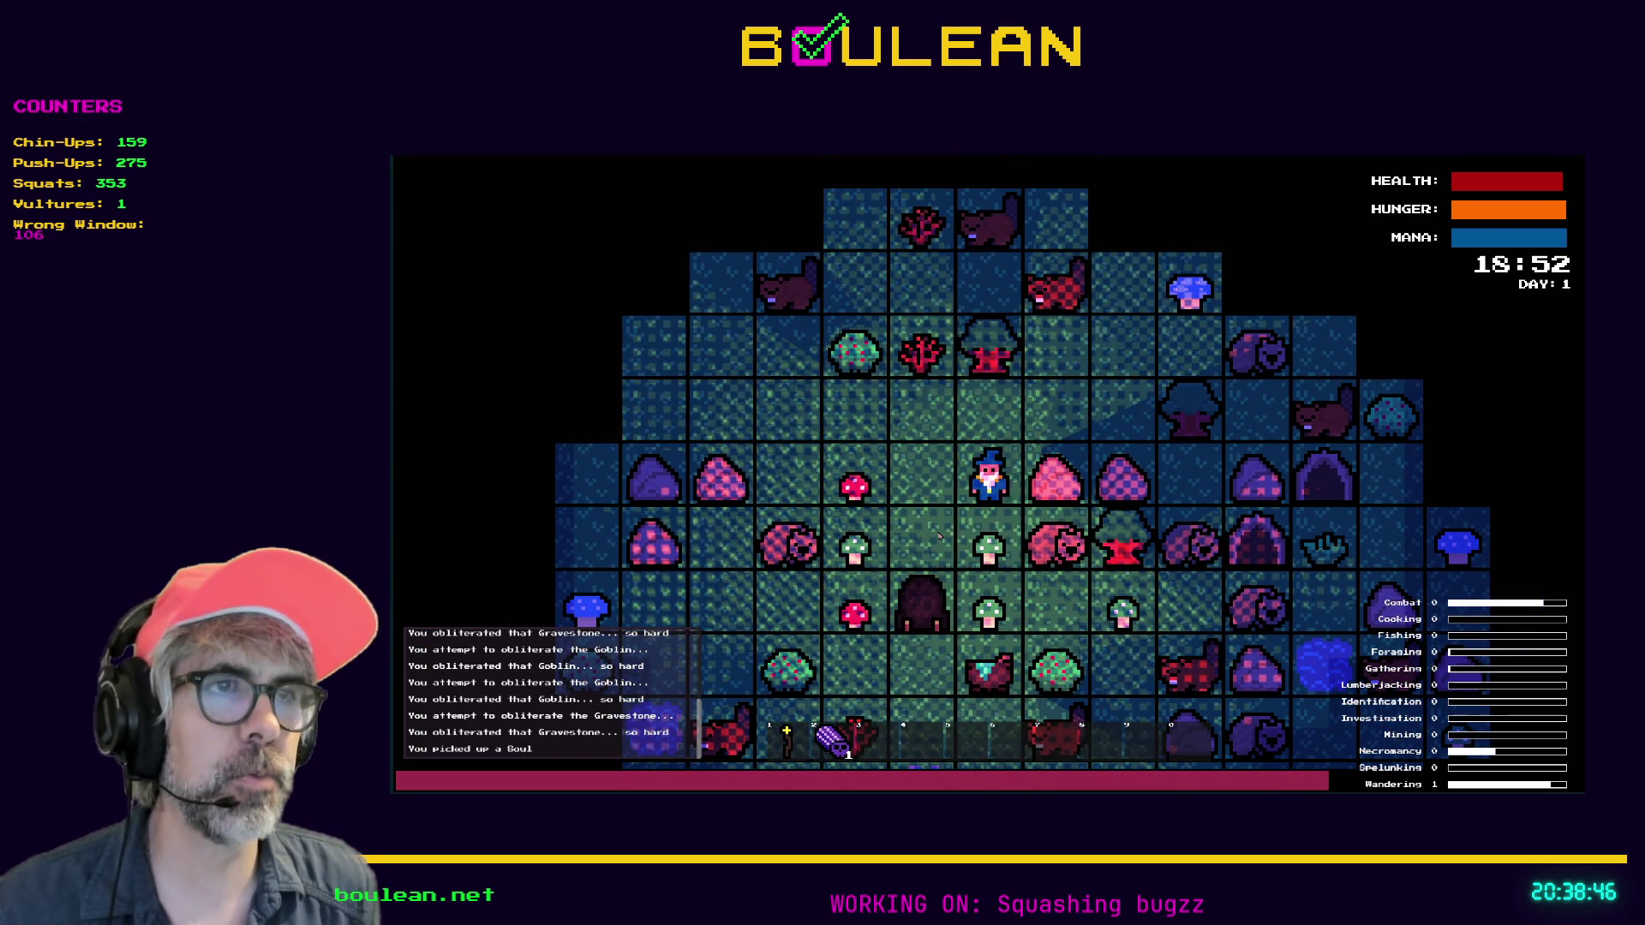
key(Down)
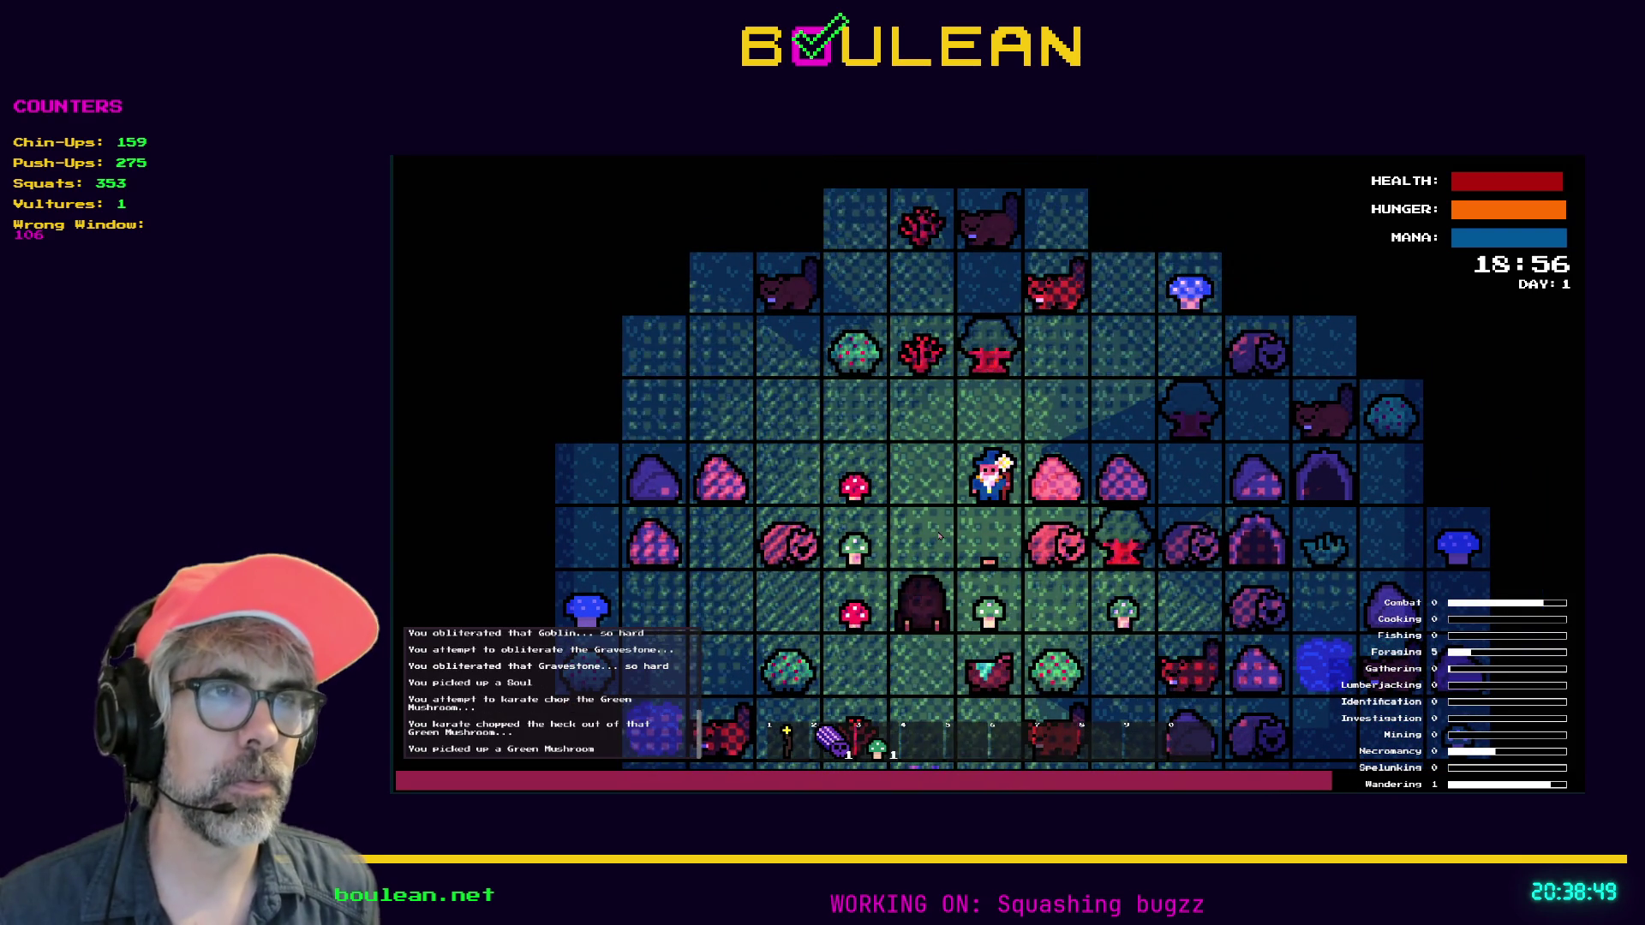
key(Down)
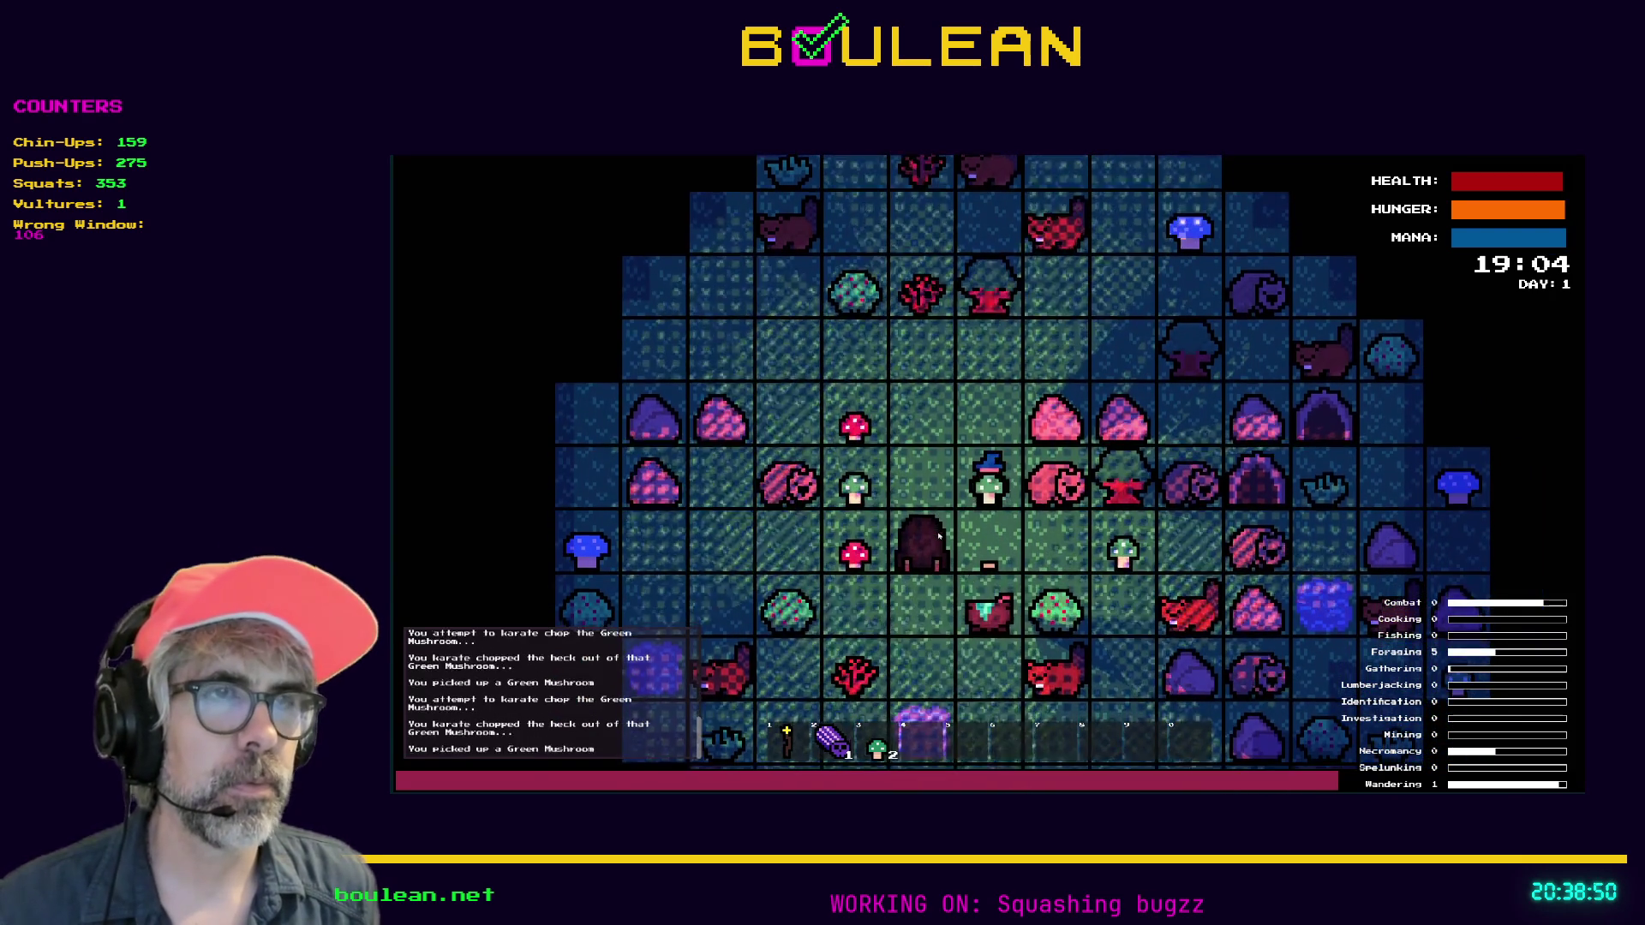
Step the wizard one tile down and one tile right, beside the cauldron
key(Down)
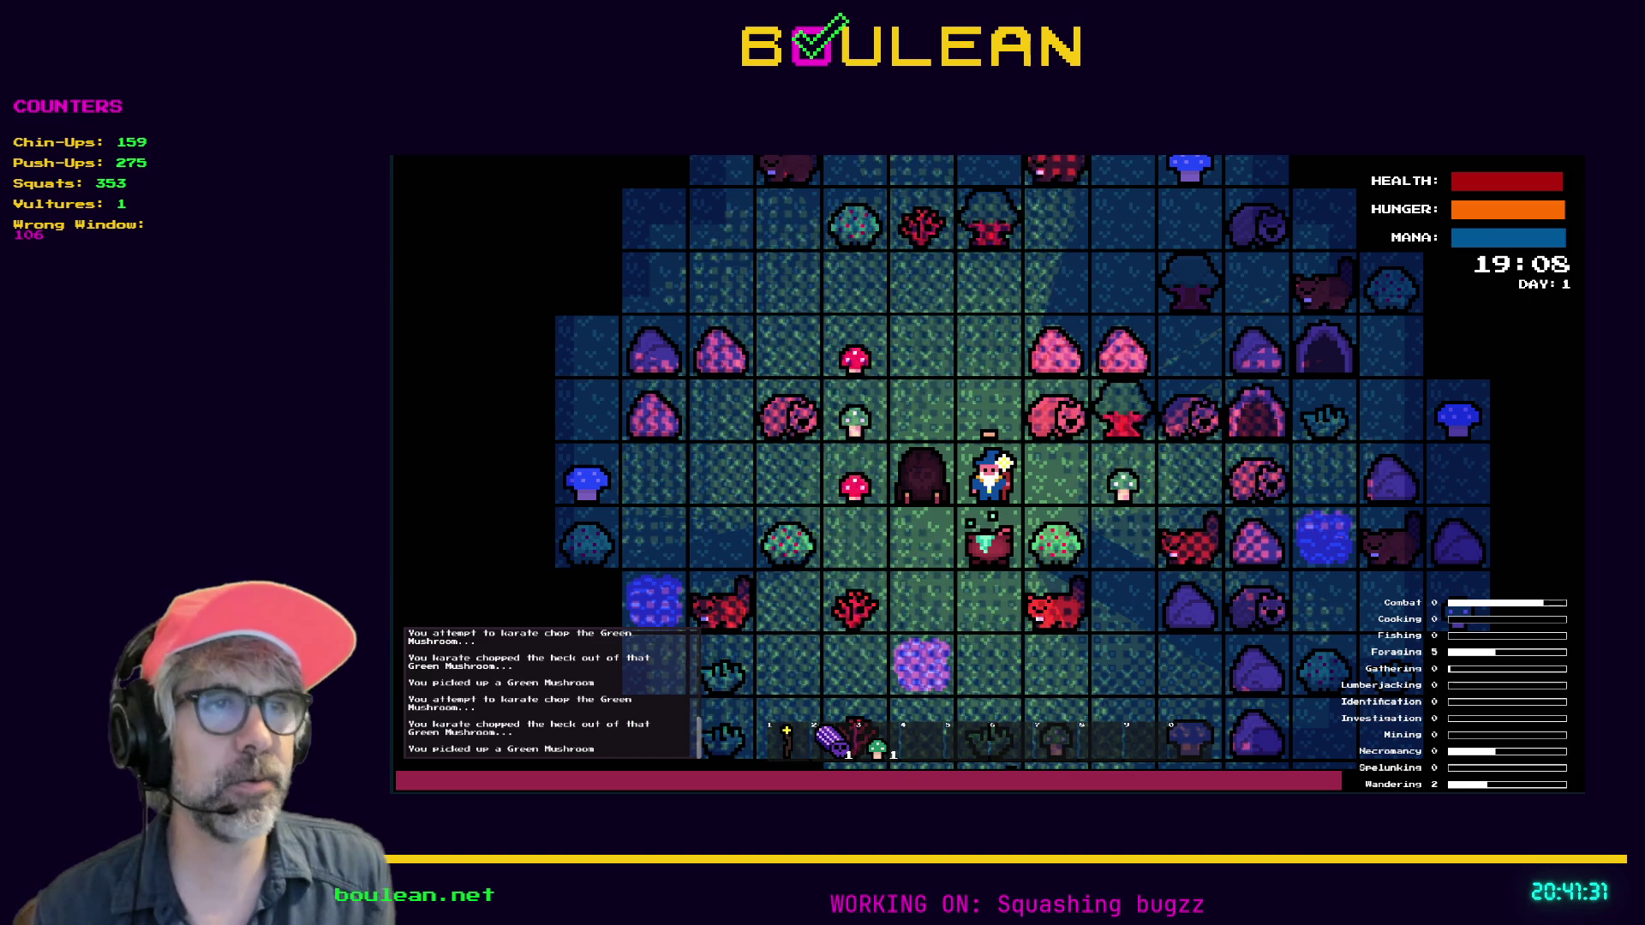
key(Right)
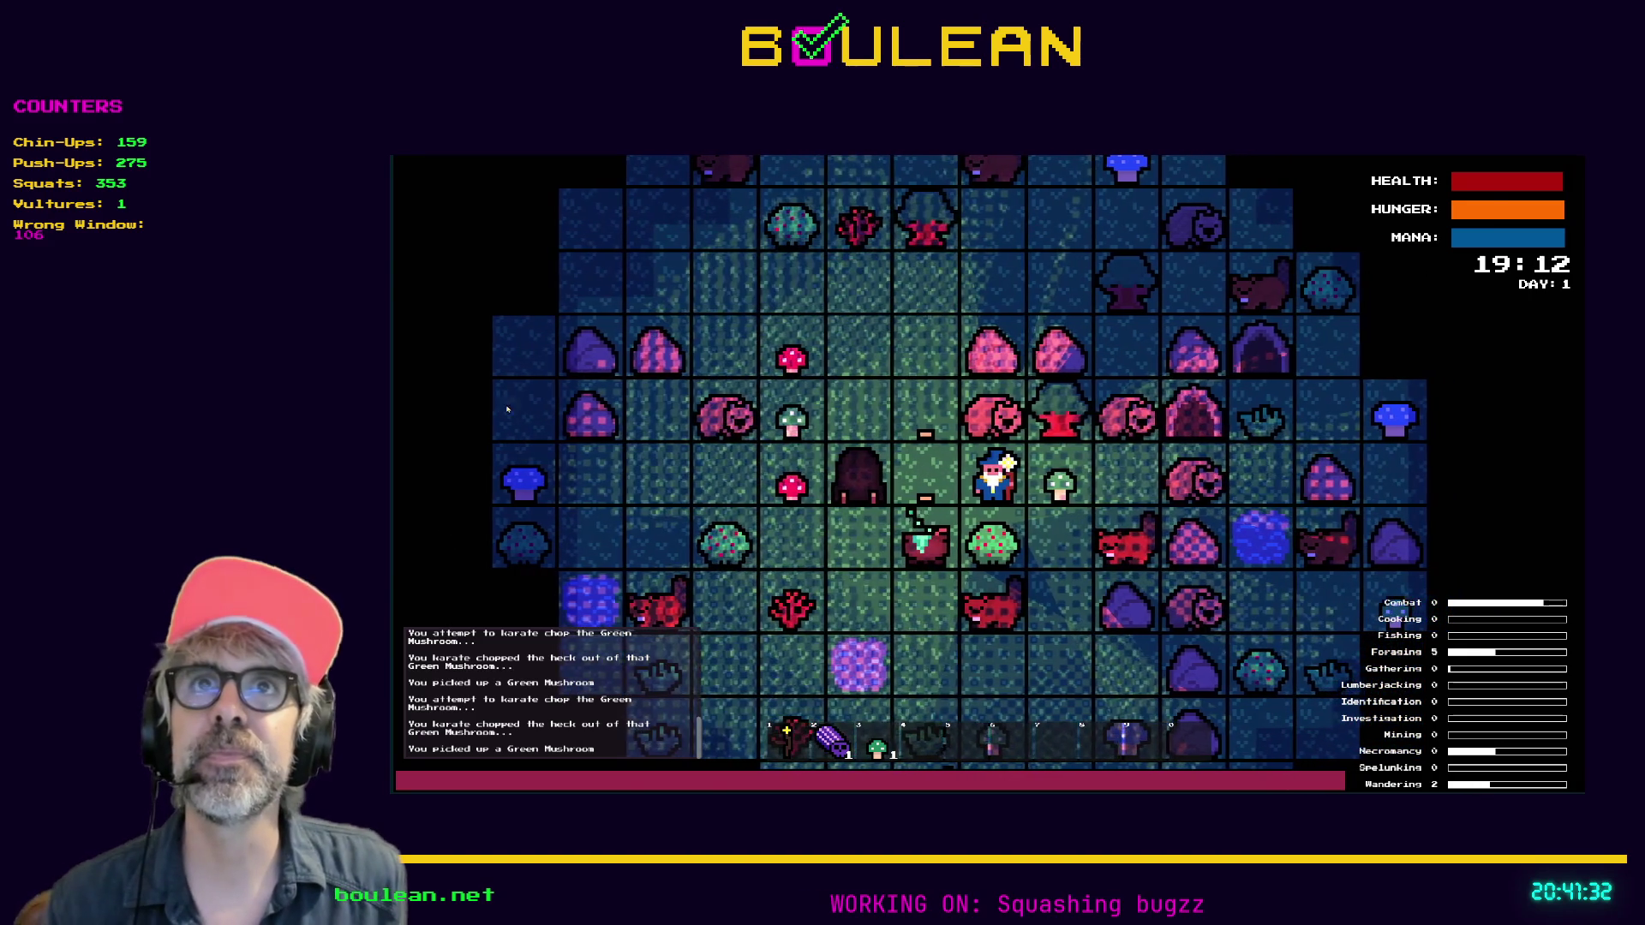